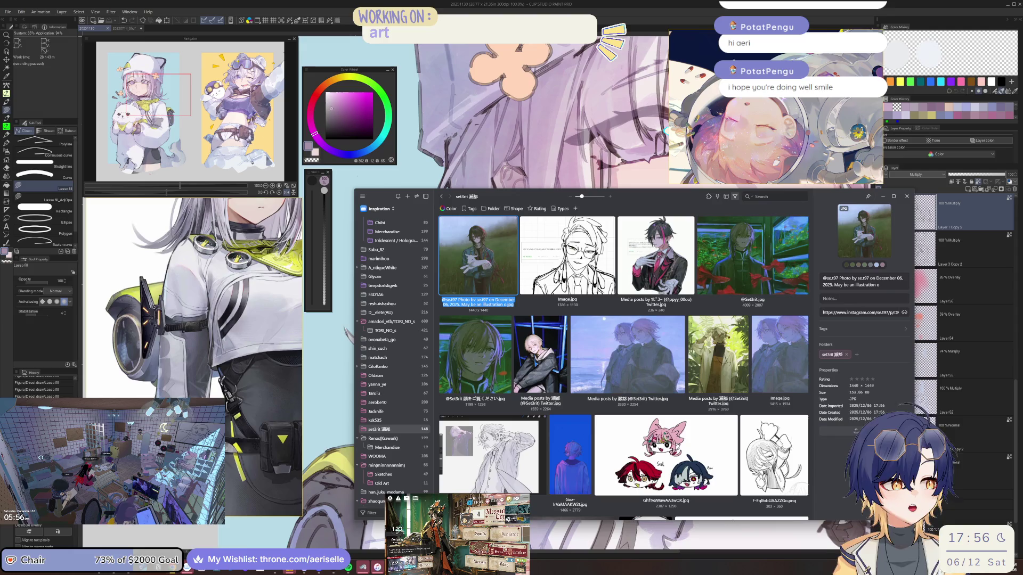
# Bring the cat-hat girl illustration canvas in front of the Eagle reference library.
pyautogui.scroll(-2, 602, 350)
pyautogui.scroll(-3, 602, 350)
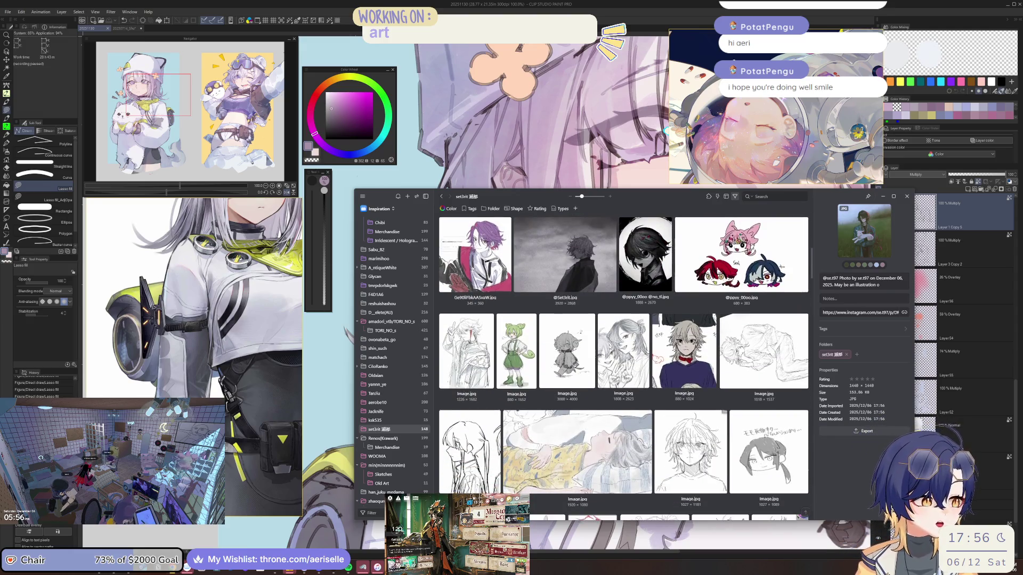
pyautogui.scroll(-5, 607, 348)
pyautogui.scroll(-1, 609, 347)
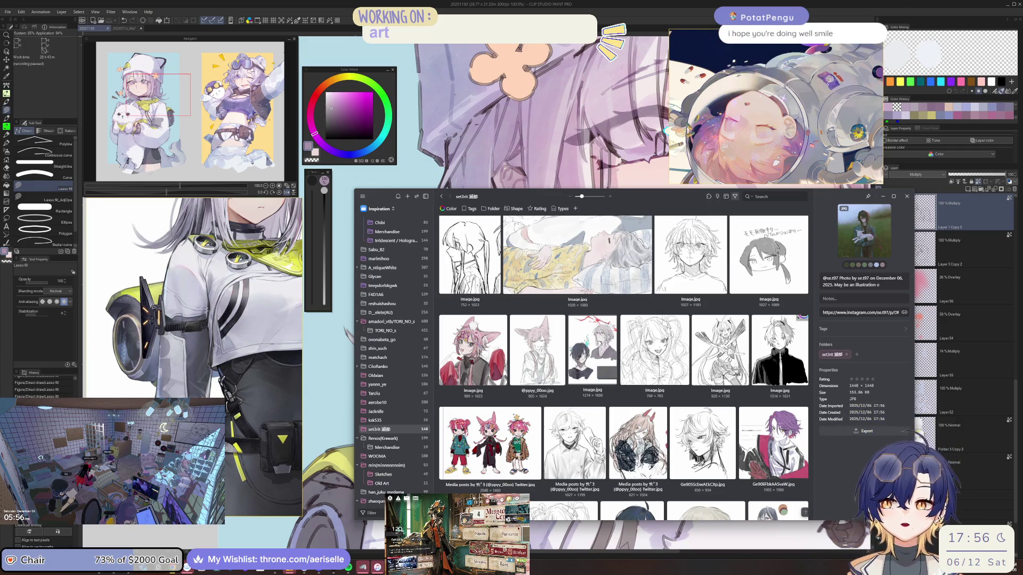
pyautogui.click(969, 209)
# Zoom in and out on the canvas to inspect the girl's face and flower accents.
pyautogui.scroll(-3, 550, 286)
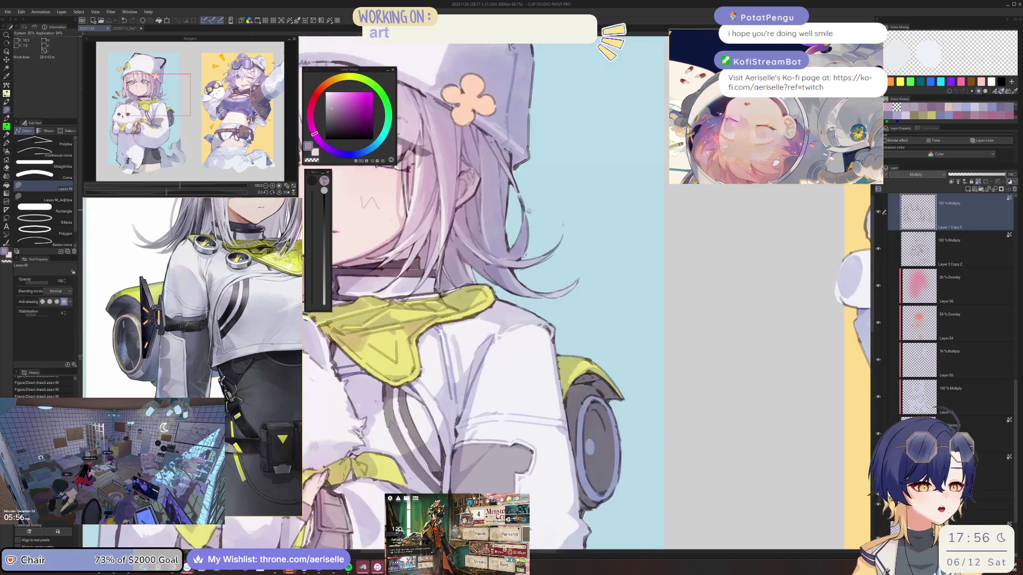
pyautogui.scroll(4, 550, 286)
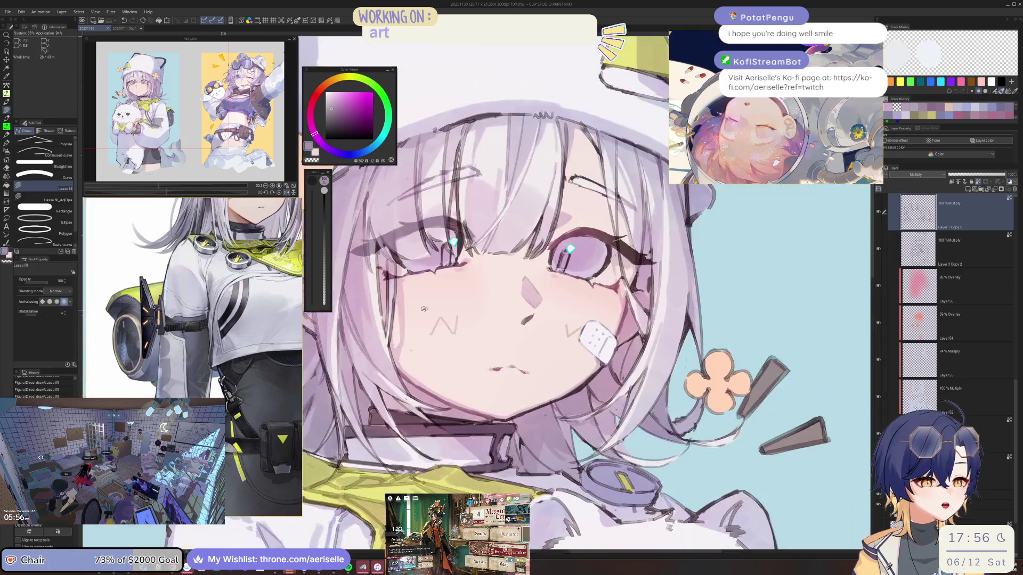
pyautogui.scroll(3, 516, 333)
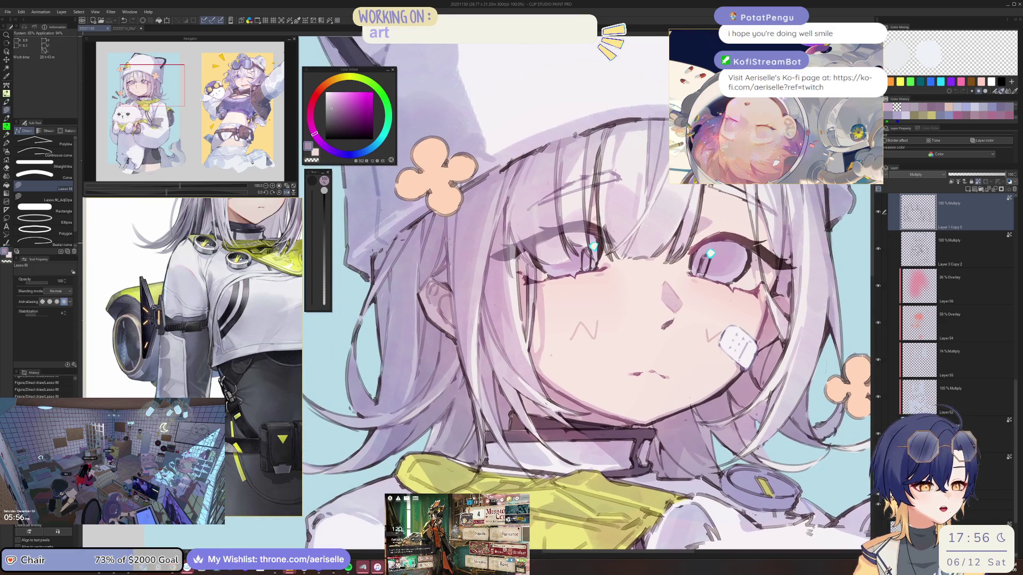
pyautogui.scroll(-3, 565, 293)
pyautogui.scroll(-1, 564, 293)
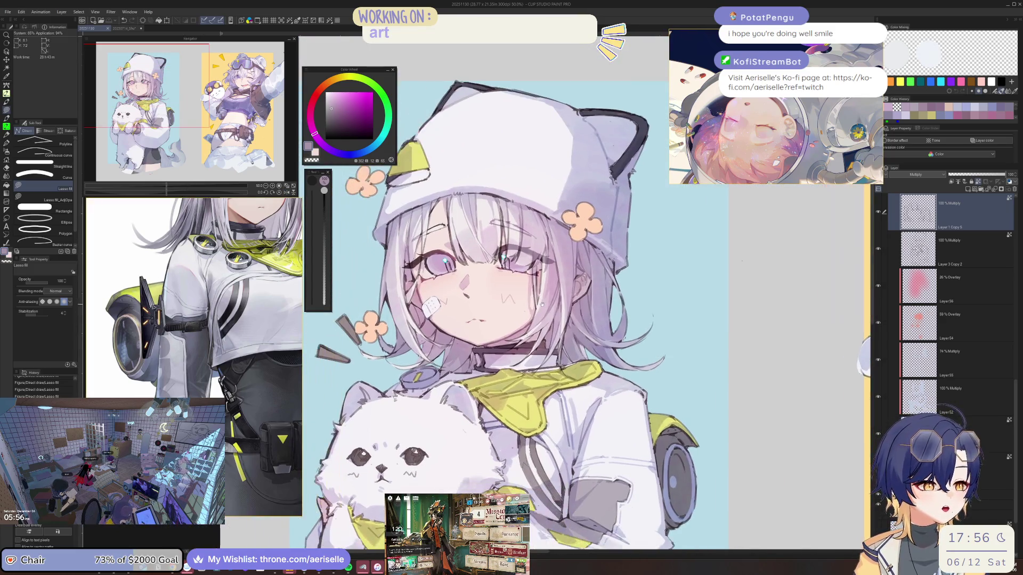
pyautogui.scroll(4, 472, 285)
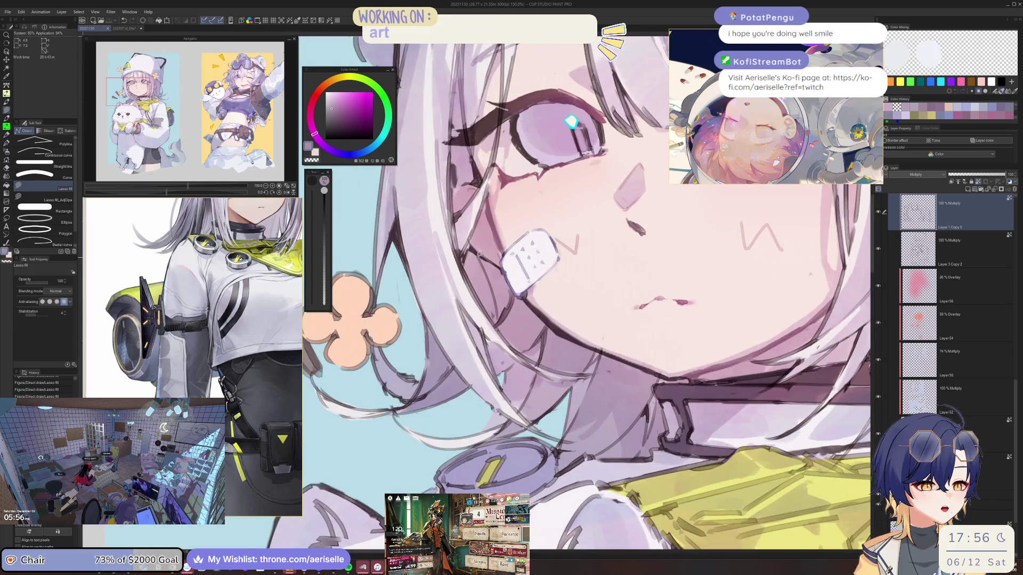
pyautogui.scroll(-3, 491, 297)
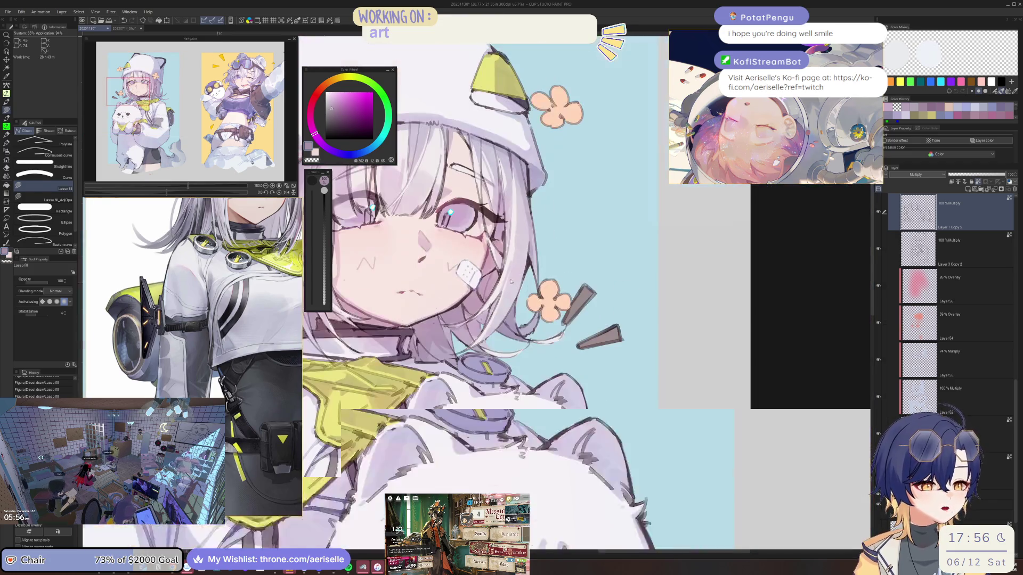
pyautogui.scroll(3, 469, 282)
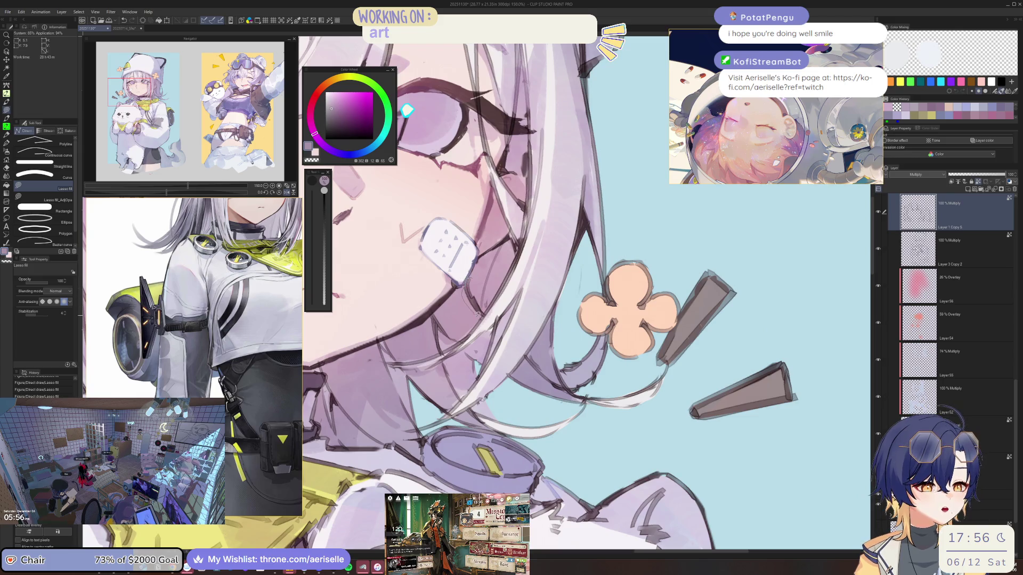
# Save the silver-haired girl illustration file with Ctrl+S.
pyautogui.hotkey('ctrl', 's')
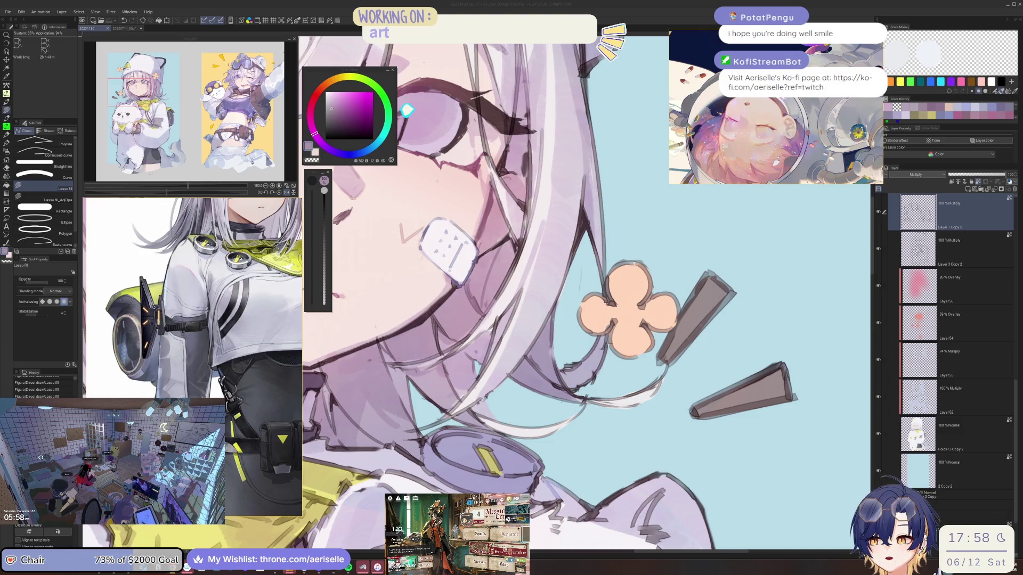
pyautogui.hotkey('alt', 'Tab')
pyautogui.scroll(-10, 743, 382)
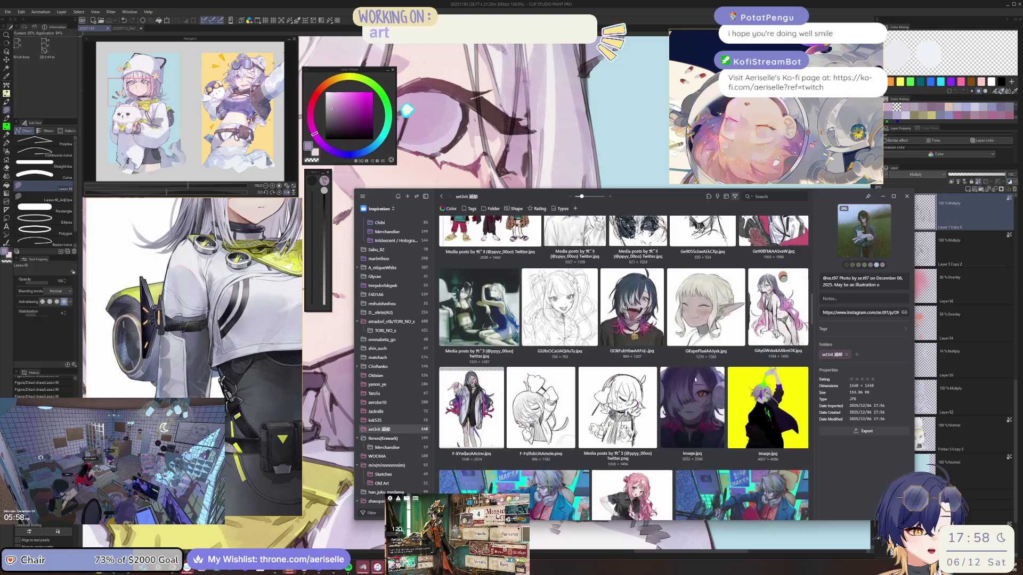
pyautogui.scroll(-10, 723, 392)
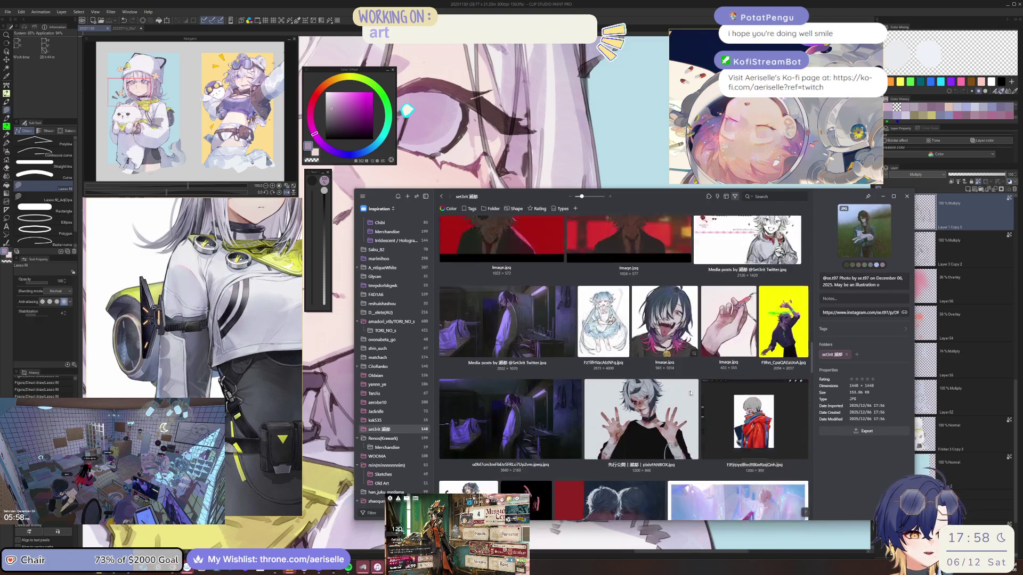
pyautogui.scroll(-15, 675, 316)
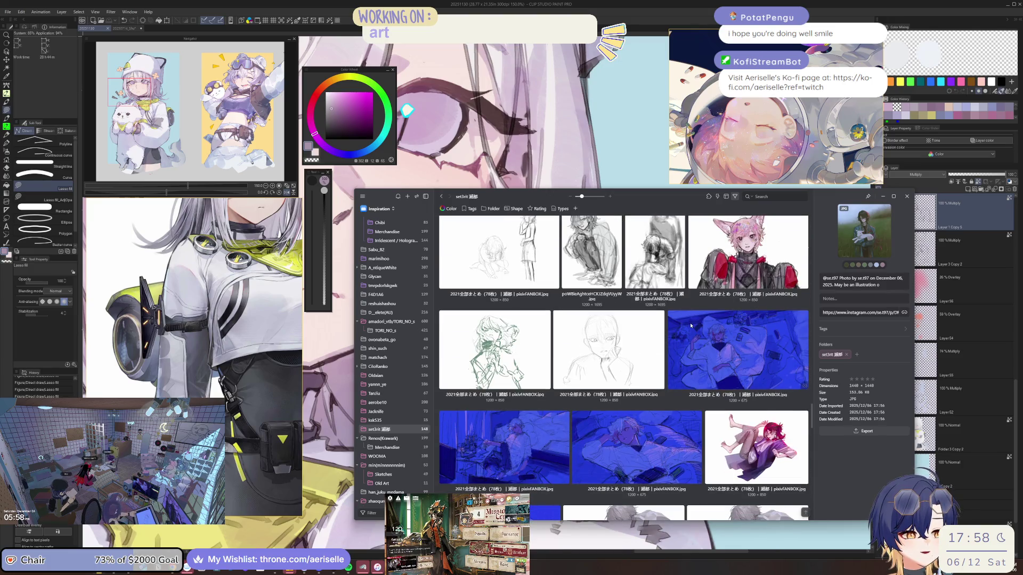
pyautogui.doubleClick(741, 269)
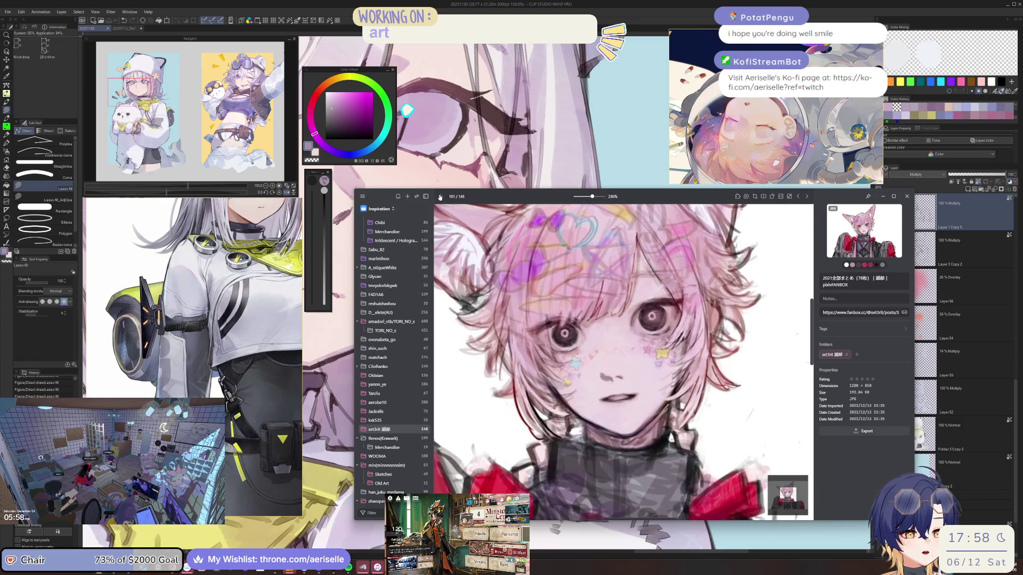
pyautogui.press('Escape')
pyautogui.scroll(-5, 669, 371)
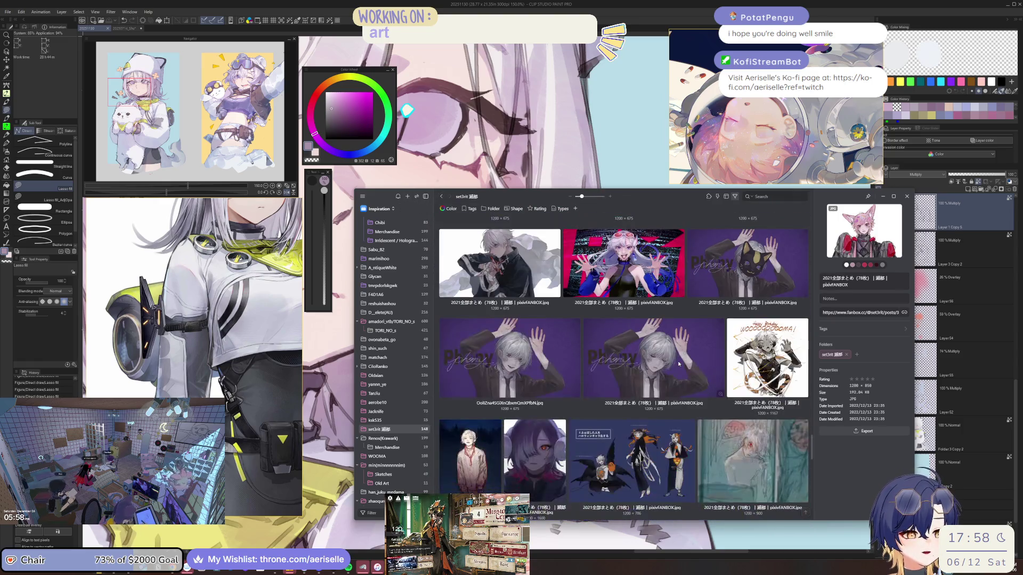
pyautogui.doubleClick(529, 354)
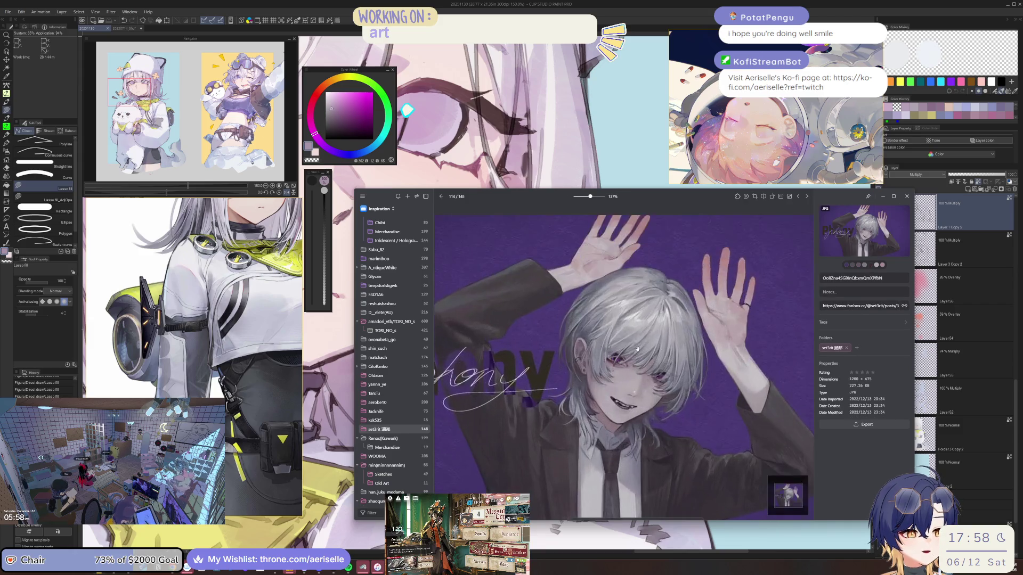
pyautogui.scroll(5, 529, 355)
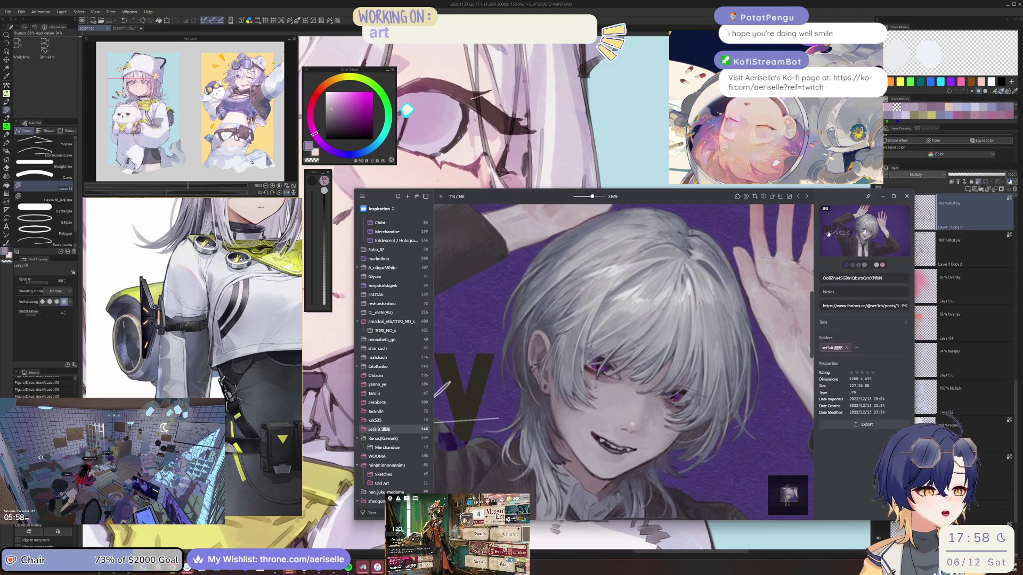
pyautogui.click(440, 197)
pyautogui.scroll(-5, 623, 368)
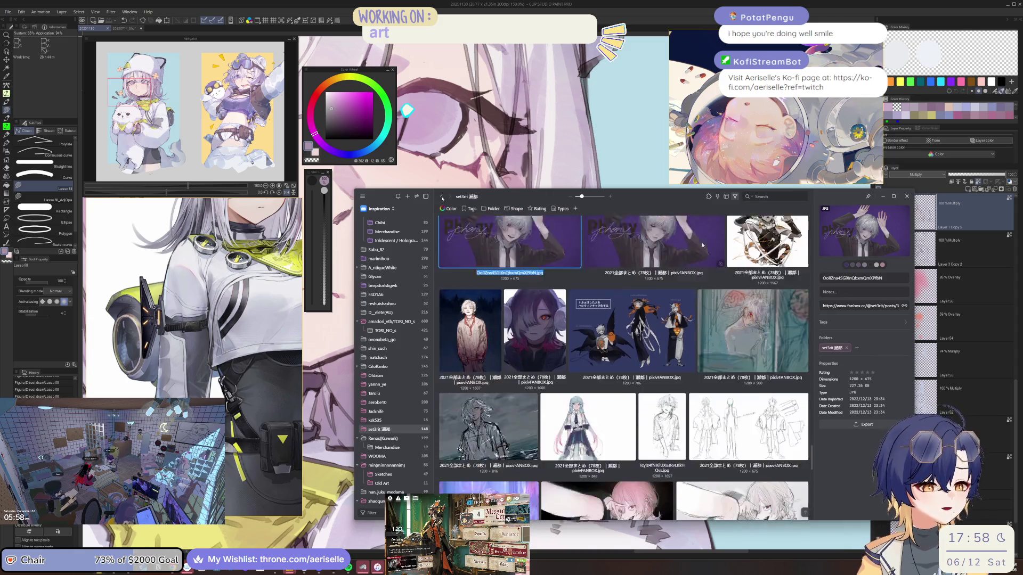
pyautogui.scroll(-10, 623, 367)
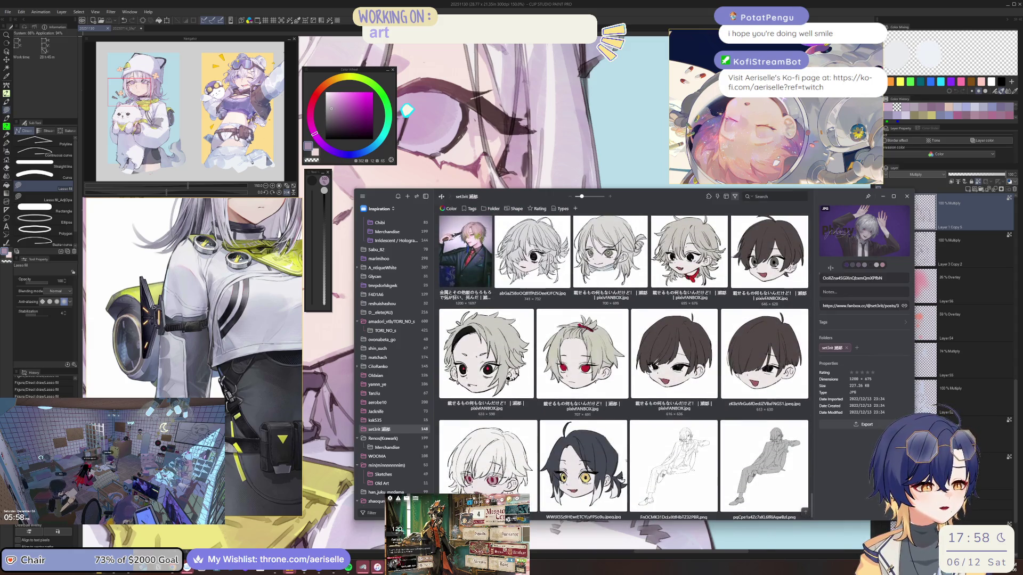
pyautogui.click(958, 218)
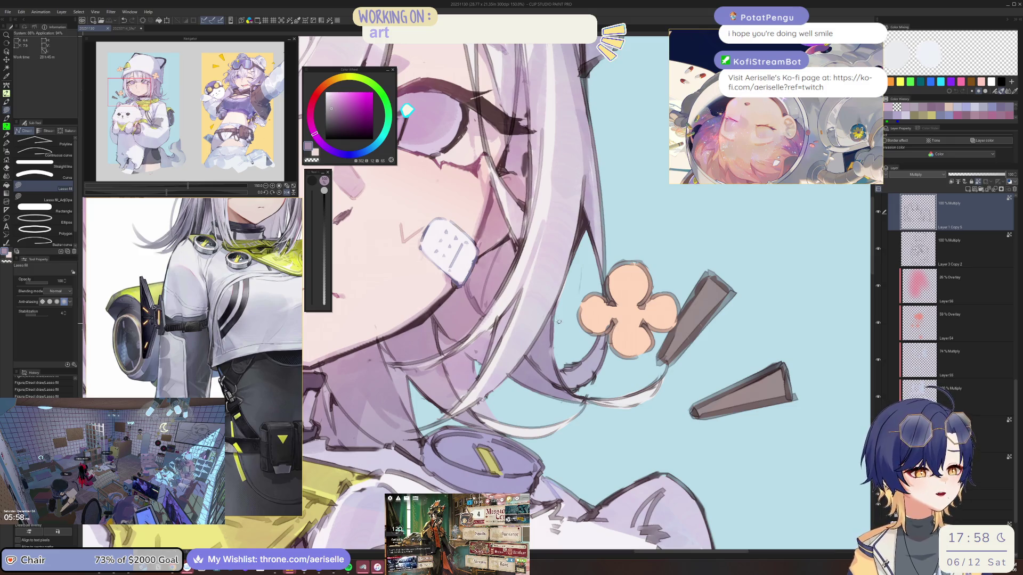
# With the brush active, pick a slightly more saturated purple on the colour wheel.
pyautogui.scroll(-5, 565, 311)
pyautogui.scroll(6, 565, 311)
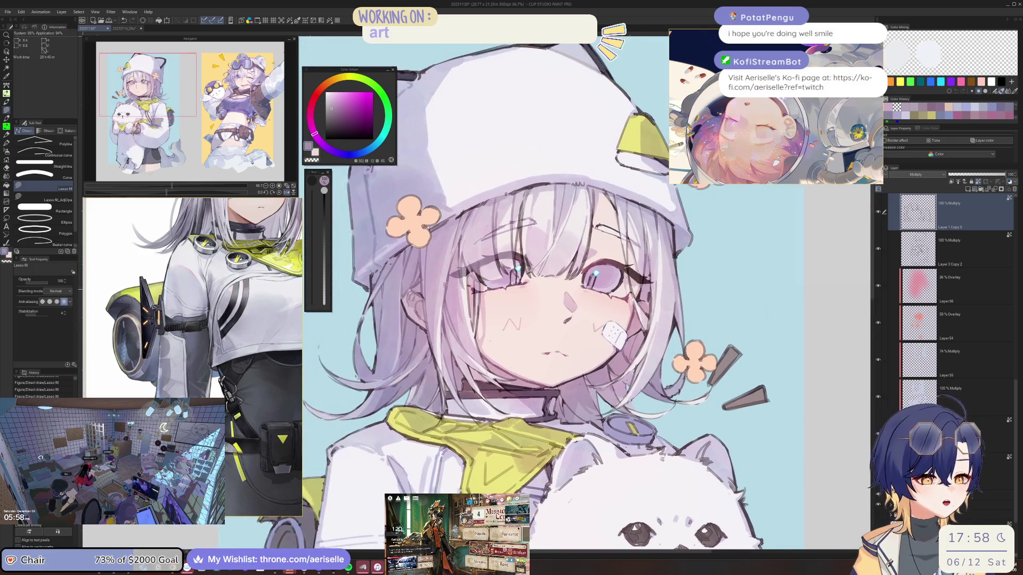
pyautogui.press('b')
pyautogui.scroll(-2, 565, 311)
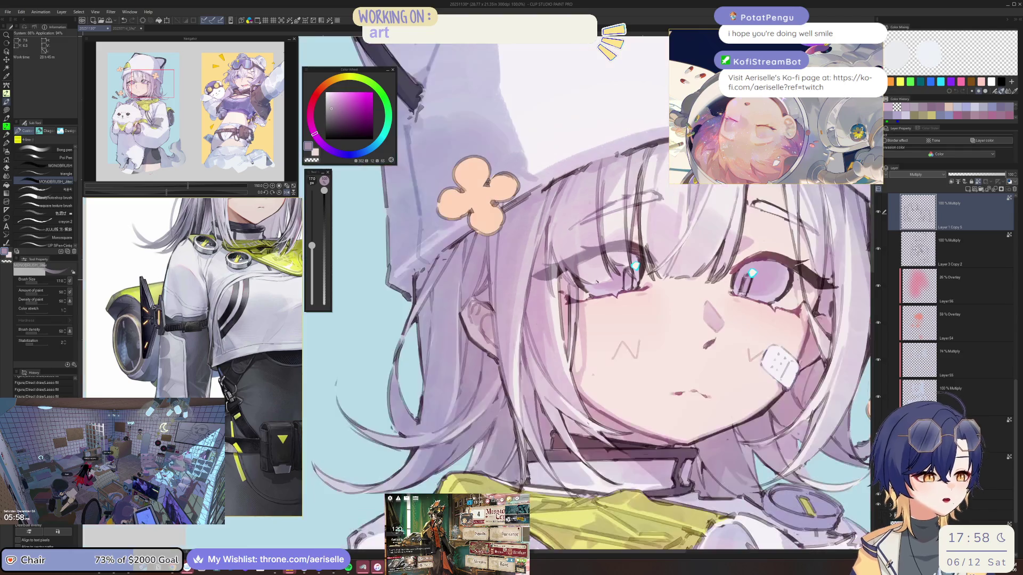
pyautogui.scroll(-2, 565, 311)
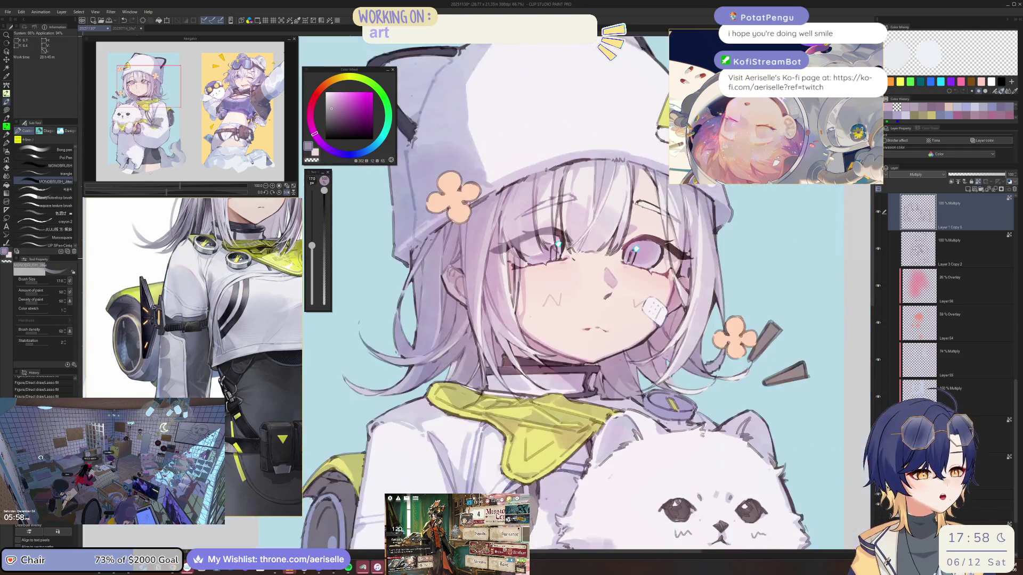
pyautogui.scroll(4, 565, 311)
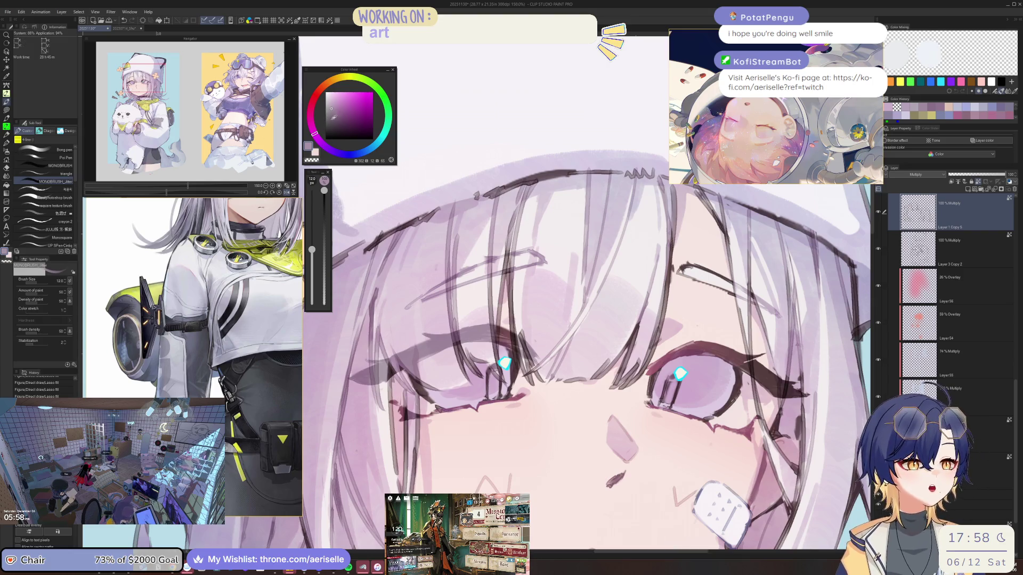
pyautogui.keyDown('alt'); pyautogui.click(521, 292); pyautogui.keyUp('alt')
# Return to the Lasso fill tool and pan around both illustrations on the canvas.
pyautogui.press('u')
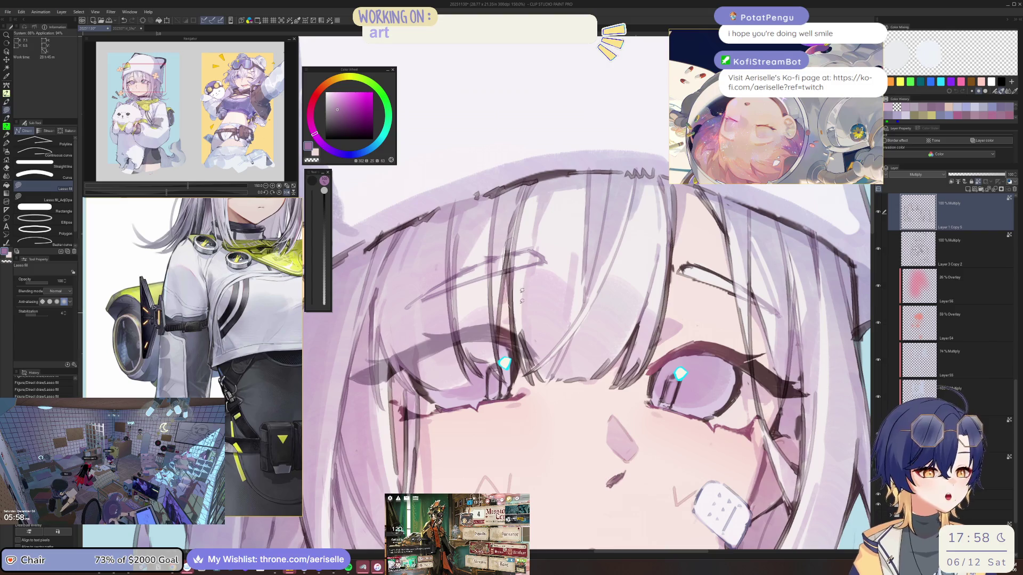
pyautogui.scroll(-3, 480, 303)
pyautogui.scroll(-1, 413, 318)
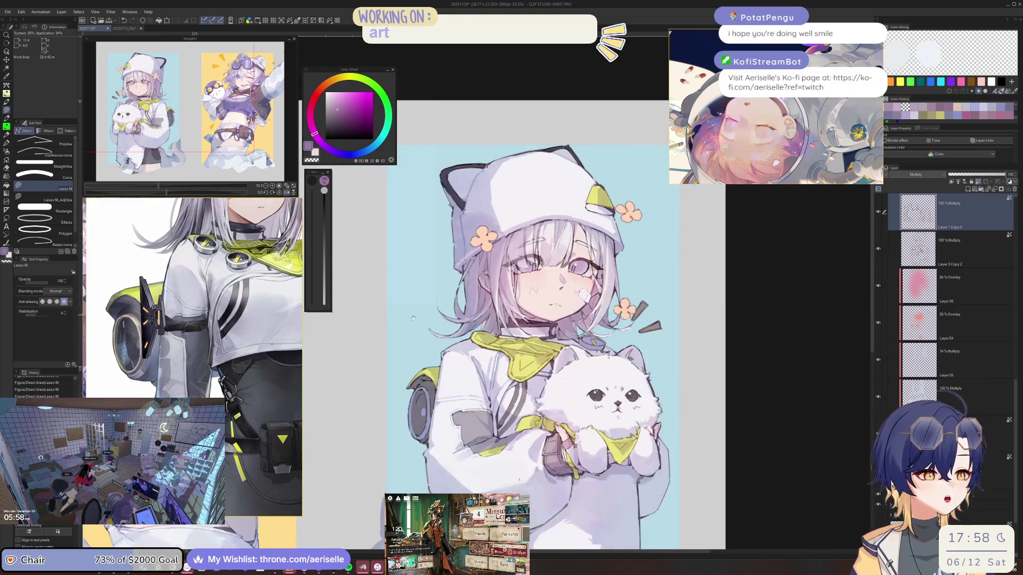
pyautogui.hscroll(5, 413, 318)
pyautogui.scroll(1, 449, 248)
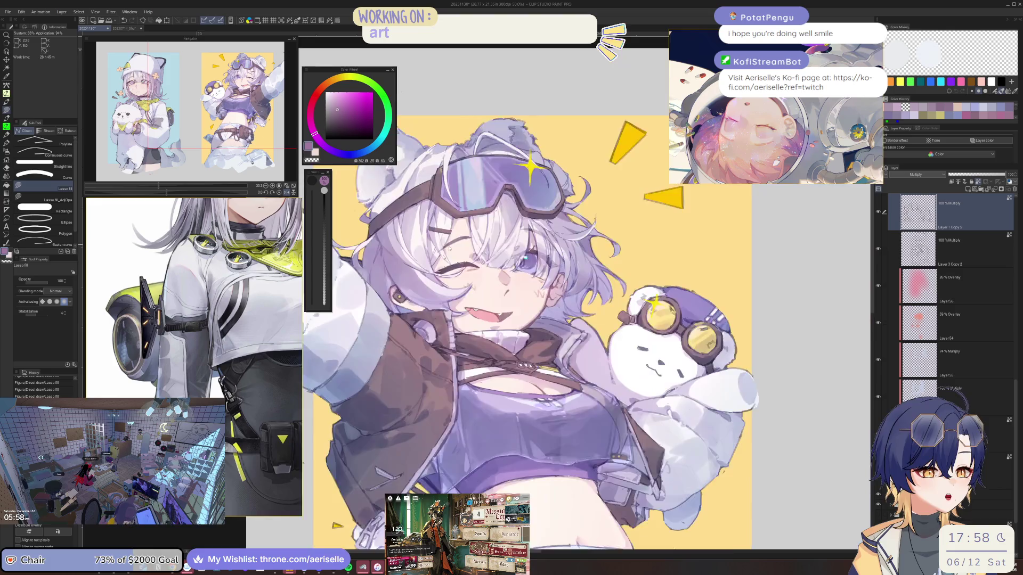
pyautogui.scroll(1, 448, 248)
pyautogui.scroll(-3, 449, 249)
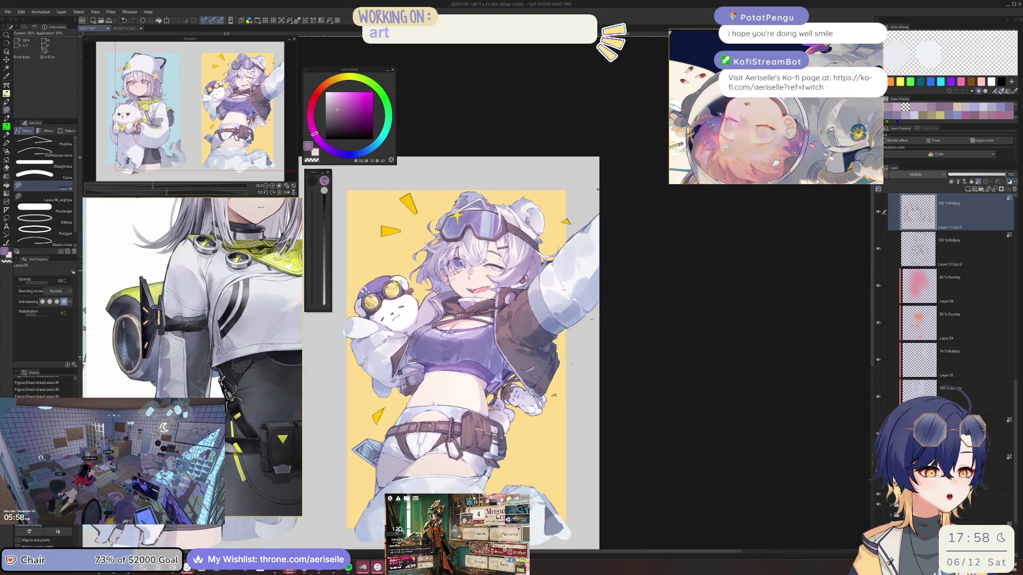
pyautogui.hscroll(-5, 448, 249)
pyautogui.scroll(2, 449, 248)
pyautogui.scroll(3, 479, 224)
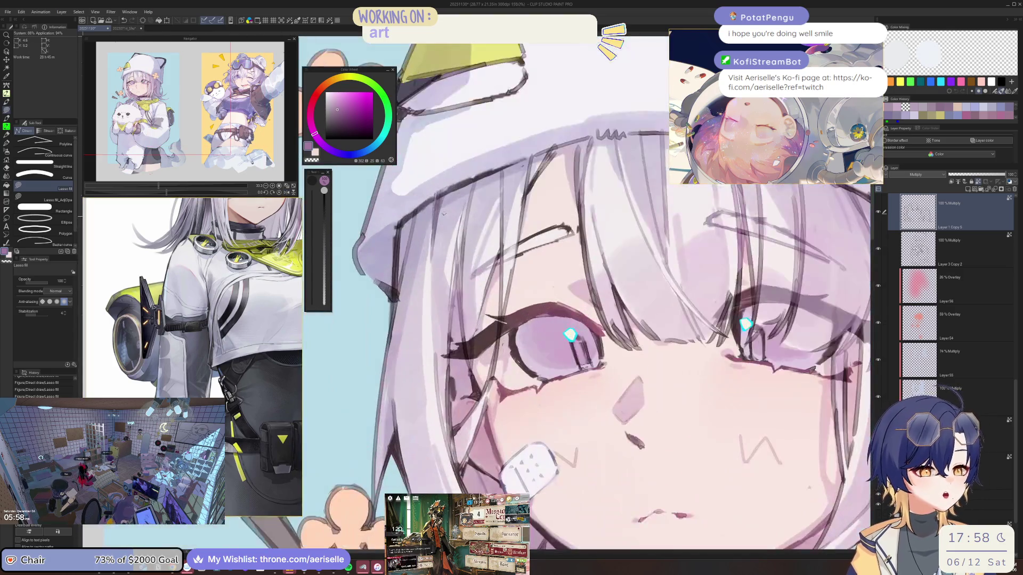
# Pick pale lavender shades and lasso-fill shading shapes down the hair edge.
pyautogui.click(336, 103)
pyautogui.moveTo(422, 209); pyautogui.dragTo(426, 358)
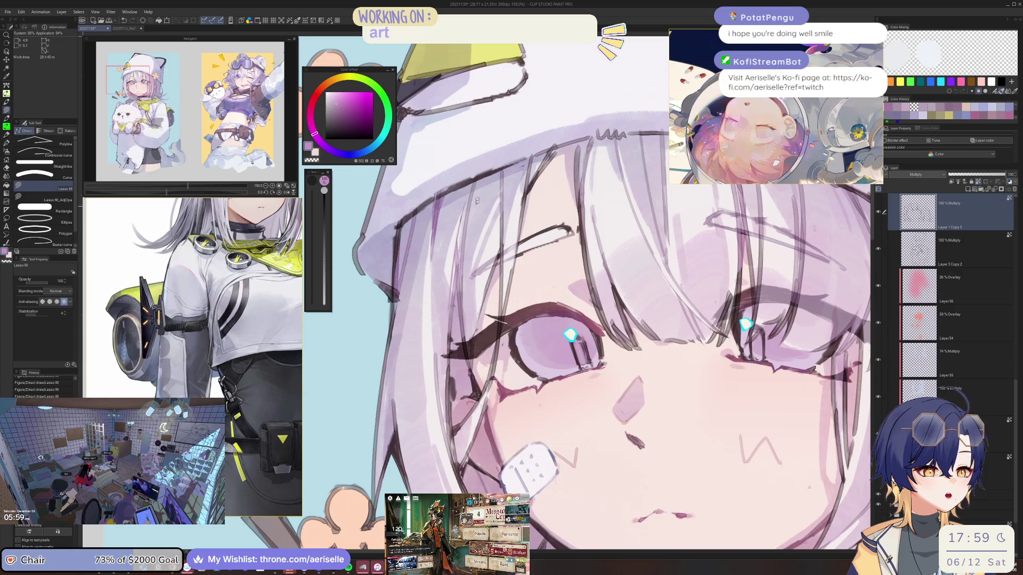
pyautogui.click(332, 106)
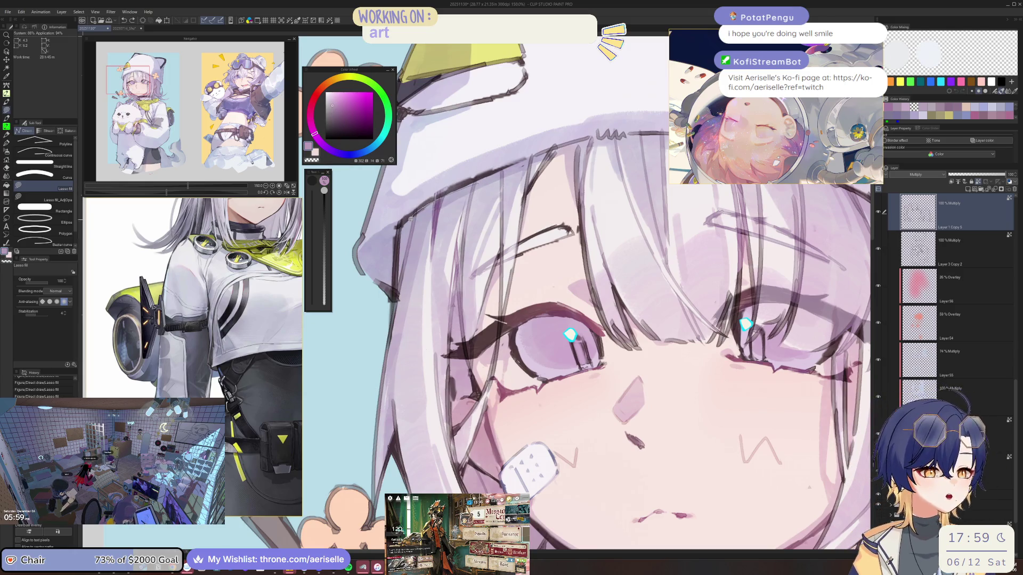
pyautogui.moveTo(410, 218)
pyautogui.mouseDown()
pyautogui.moveTo(406, 361)
pyautogui.moveTo(454, 402)
pyautogui.moveTo(469, 344)
pyautogui.mouseUp()
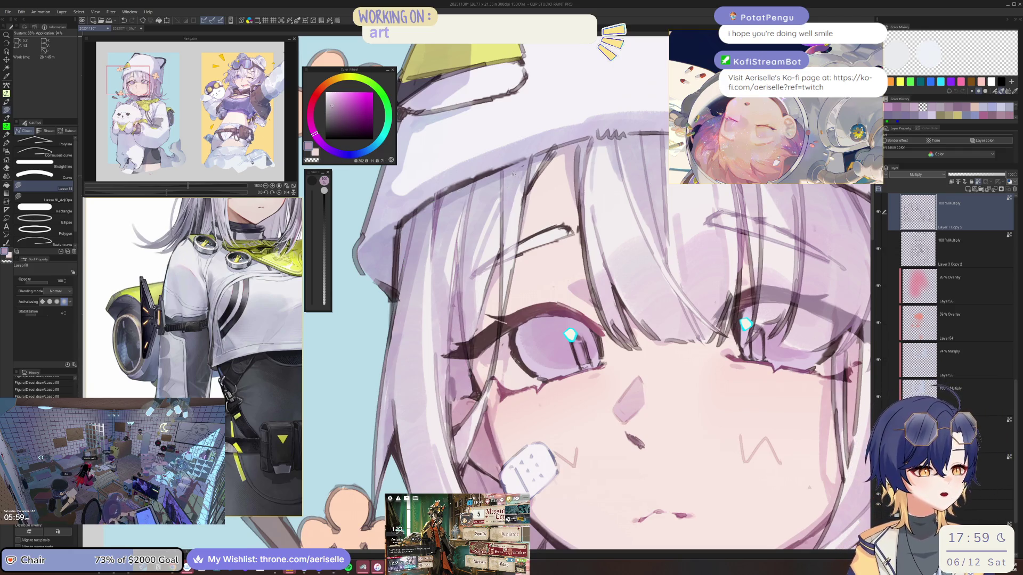
# Add lasso-filled lavender shading on the hair strands beside the girl's cheek.
pyautogui.moveTo(509, 173); pyautogui.dragTo(517, 205)
pyautogui.scroll(-3, 517, 205)
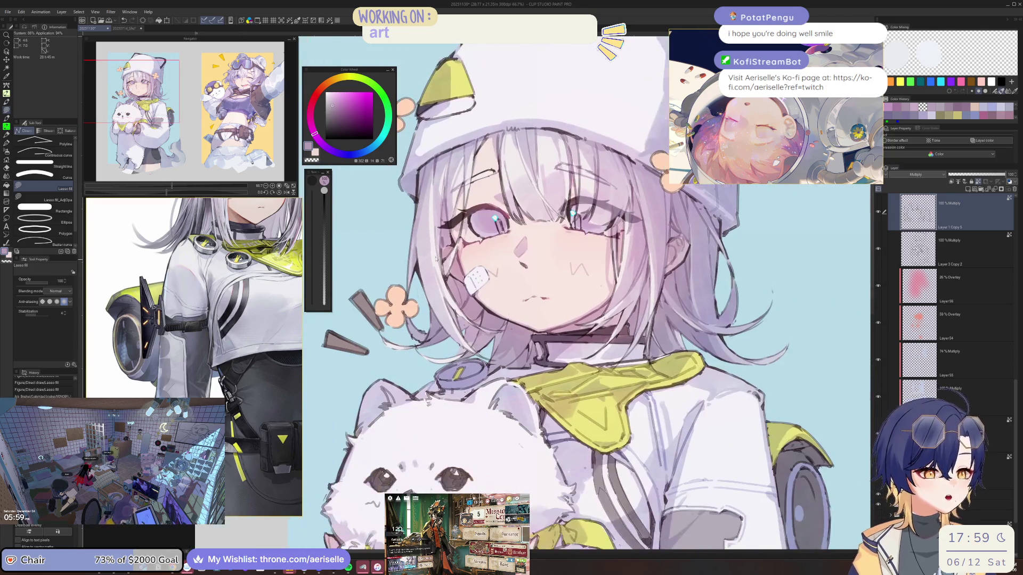
pyautogui.scroll(3, 453, 253)
pyautogui.moveTo(449, 255); pyautogui.dragTo(408, 194)
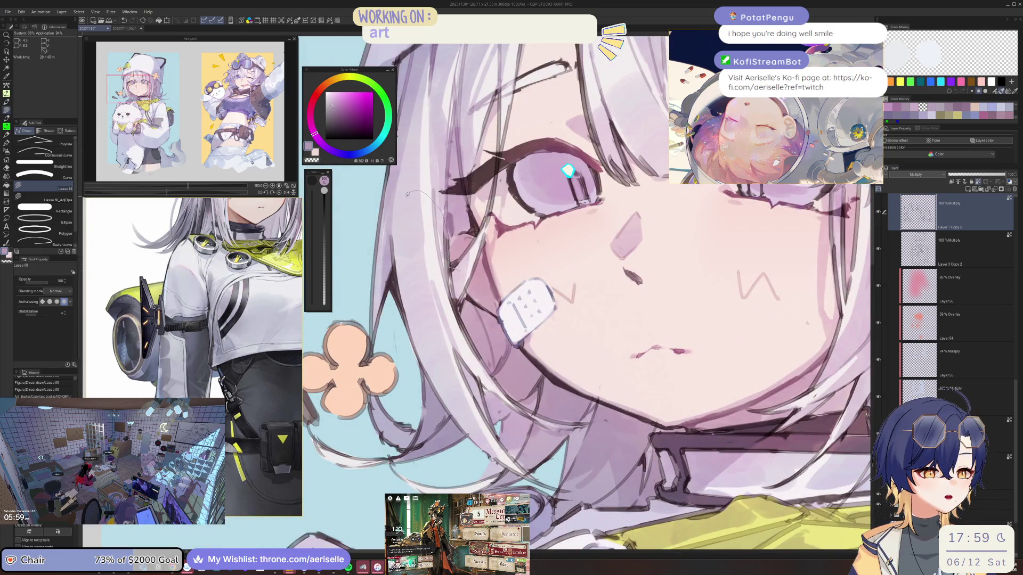
pyautogui.moveTo(422, 310)
pyautogui.mouseDown()
pyautogui.moveTo(447, 327)
pyautogui.moveTo(450, 299)
pyautogui.mouseUp()
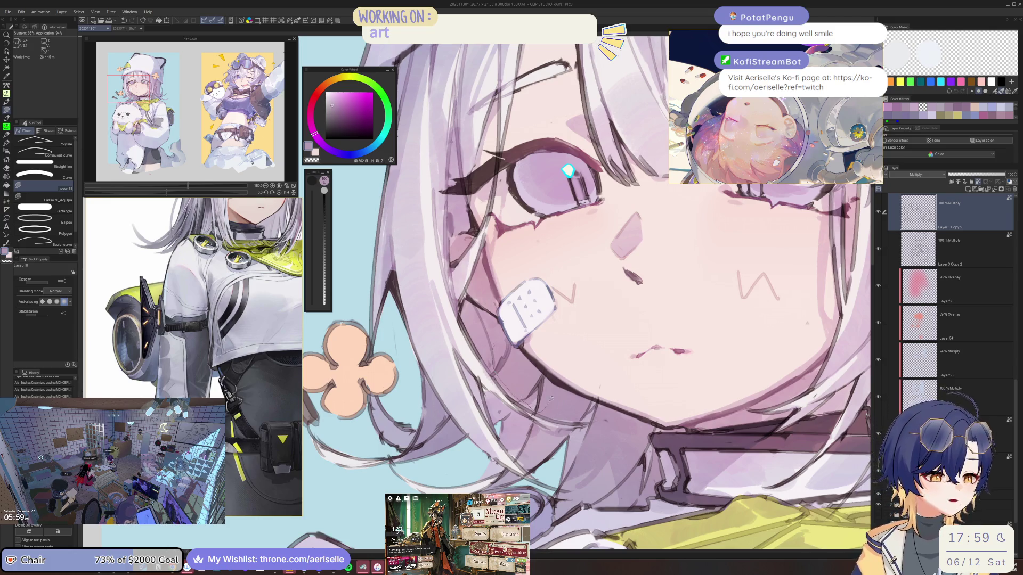
pyautogui.scroll(-5, 525, 351)
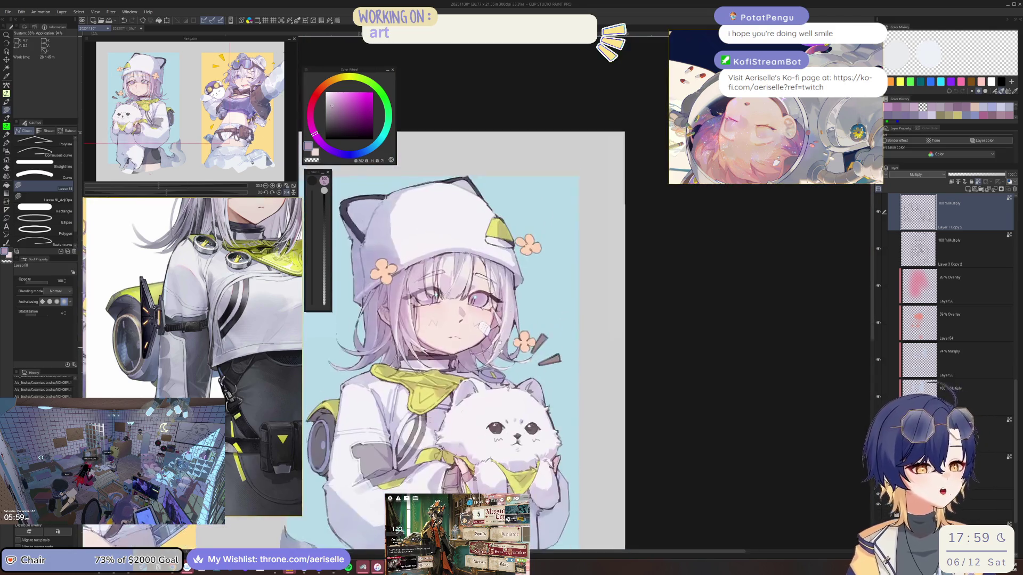
pyautogui.scroll(3, 484, 267)
pyautogui.scroll(2, 484, 268)
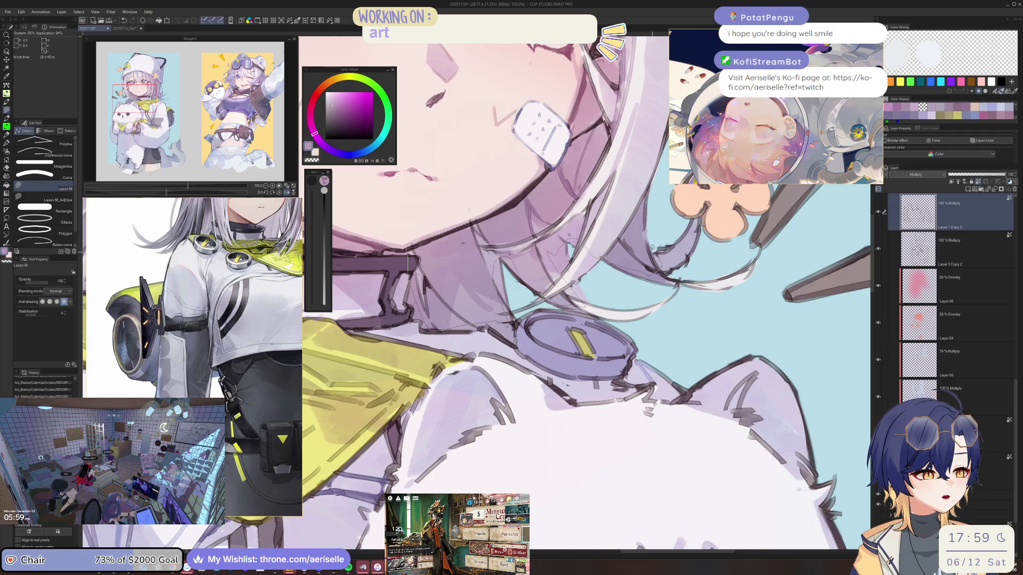
# Lasso-fill a lavender shading shape on the hair strands.
pyautogui.moveTo(633, 209); pyautogui.dragTo(576, 172)
pyautogui.scroll(-3, 586, 293)
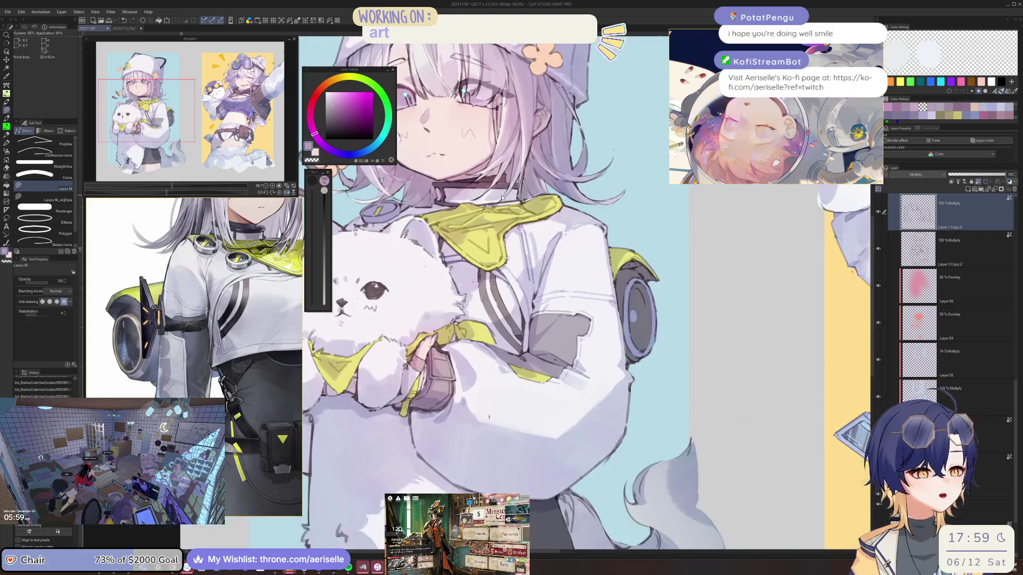
pyautogui.scroll(6, 586, 293)
pyautogui.scroll(-3, 481, 211)
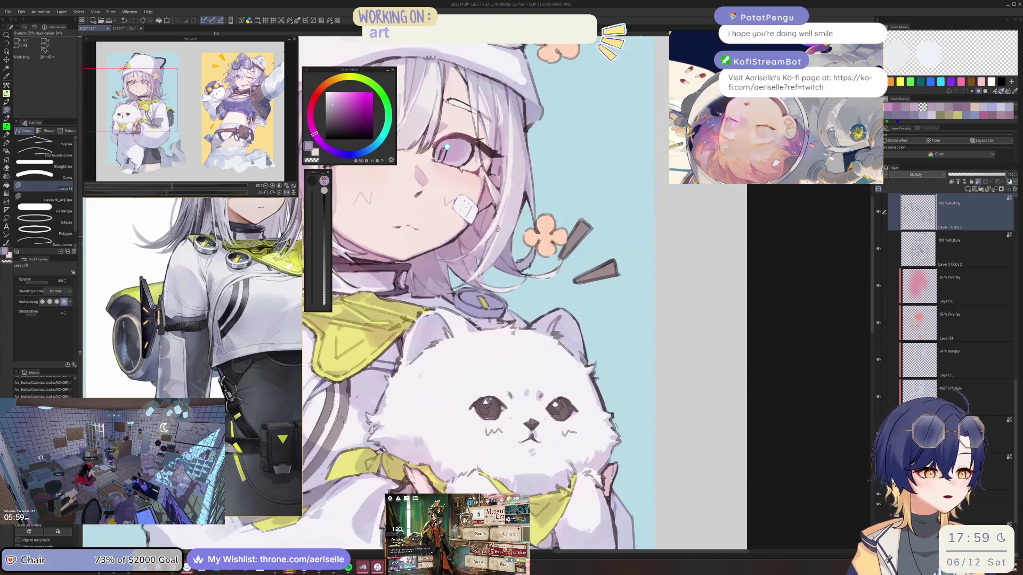
pyautogui.scroll(3, 515, 261)
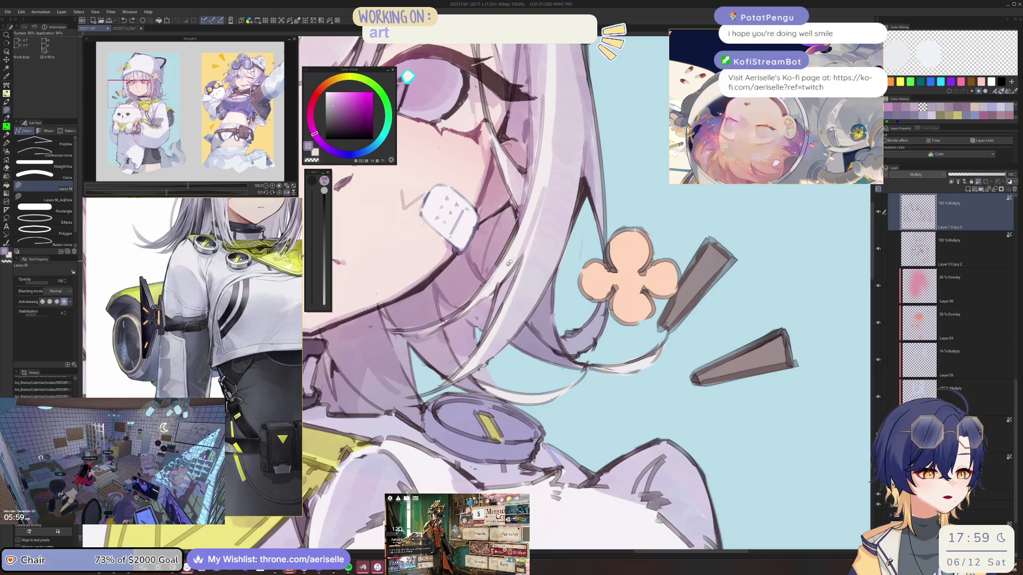
# Flip the canvas back to normal and shade the hair strands by the neck.
pyautogui.press('h')
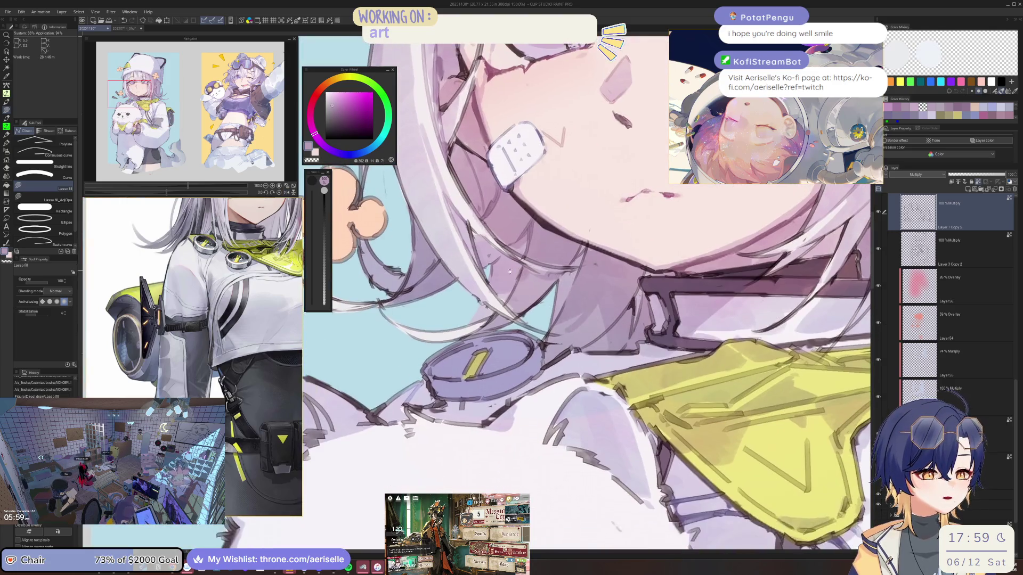
pyautogui.moveTo(524, 262); pyautogui.dragTo(537, 197)
pyautogui.moveTo(443, 266)
pyautogui.mouseDown()
pyautogui.moveTo(385, 281)
pyautogui.moveTo(469, 271)
pyautogui.moveTo(504, 307)
pyautogui.mouseUp()
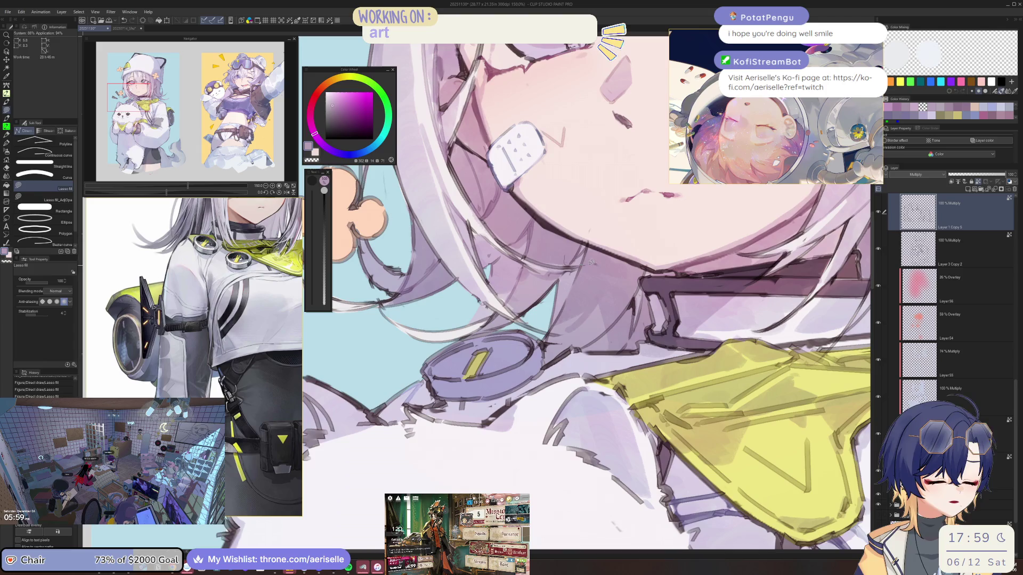
pyautogui.moveTo(595, 264)
pyautogui.mouseDown()
pyautogui.moveTo(595, 249)
pyautogui.moveTo(565, 261)
pyautogui.mouseUp()
# Shade the hair falling over the yellow collar and begin a fill by the cheek.
pyautogui.moveTo(577, 324); pyautogui.dragTo(476, 271)
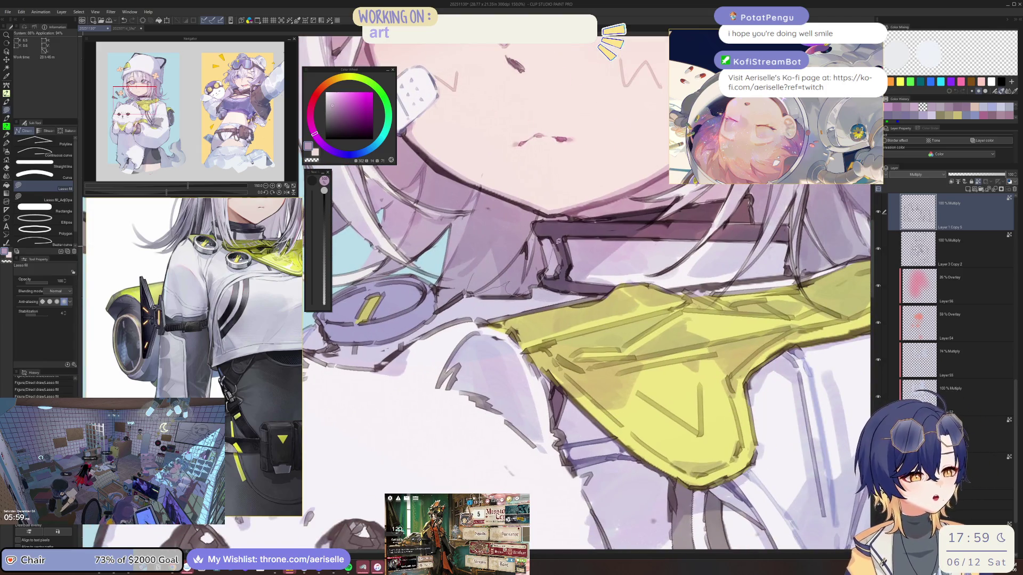
pyautogui.scroll(-5, 558, 240)
pyautogui.scroll(4, 462, 272)
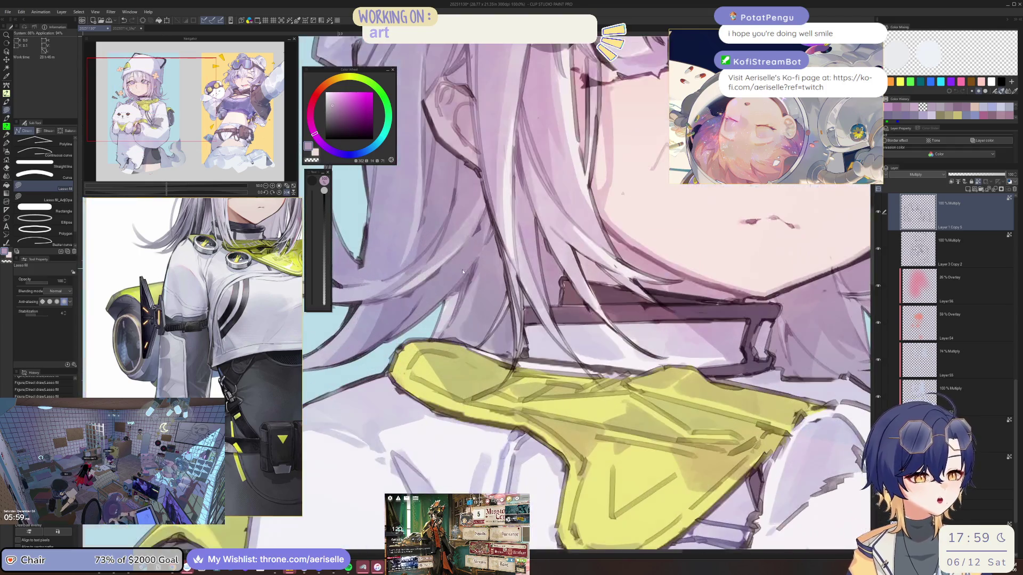
pyautogui.scroll(2, 464, 266)
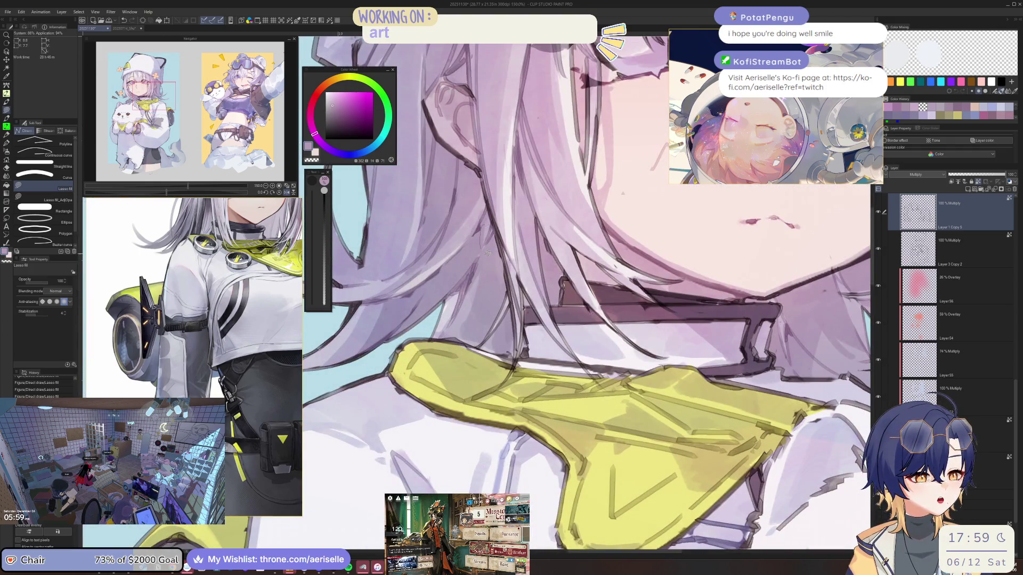
pyautogui.moveTo(413, 301); pyautogui.dragTo(453, 195)
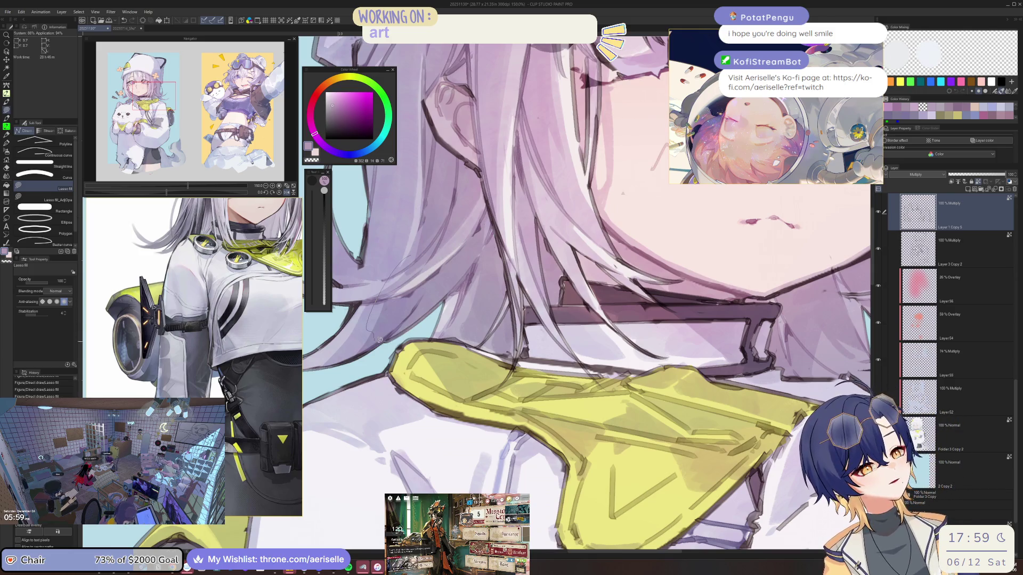
pyautogui.scroll(-4, 460, 290)
pyautogui.scroll(4, 460, 290)
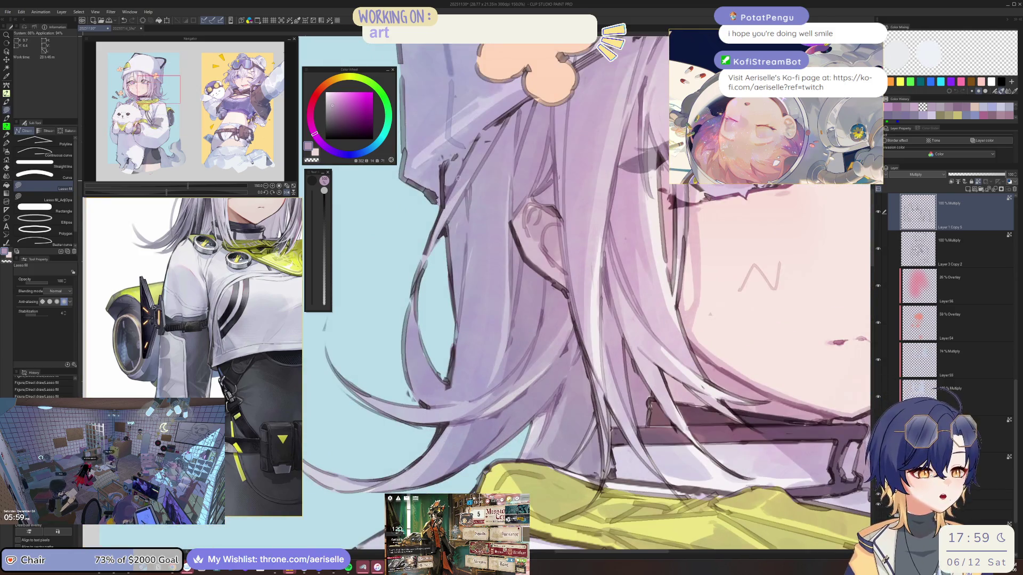
pyautogui.moveTo(445, 165); pyautogui.dragTo(495, 202)
# Close the last lavender shading fill on the hair and save the illustration.
pyautogui.moveTo(506, 116)
pyautogui.mouseDown()
pyautogui.moveTo(532, 154)
pyautogui.moveTo(519, 109)
pyautogui.mouseUp()
pyautogui.scroll(-4, 520, 109)
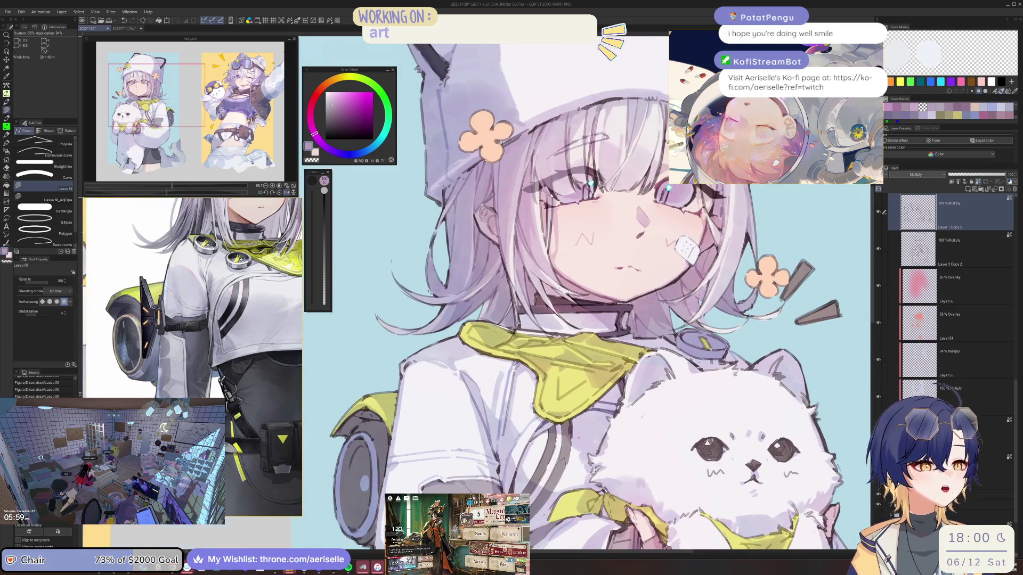
pyautogui.scroll(4, 503, 217)
pyautogui.hotkey('ctrl', 's')
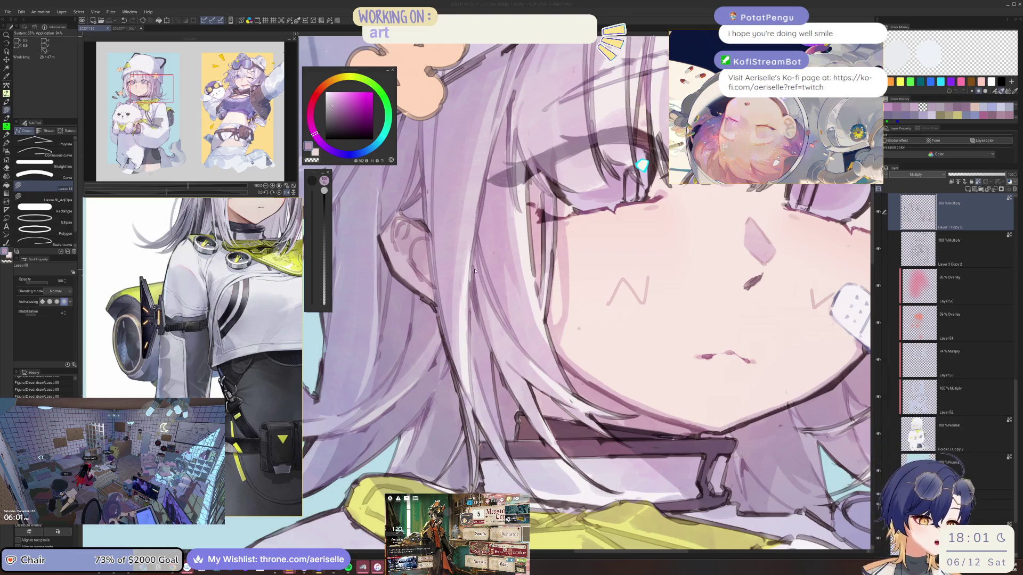
# Add a hair shading fill, mirror the canvas, sample the line art's greyish purple, and zoom out.
pyautogui.moveTo(450, 306)
pyautogui.mouseDown()
pyautogui.moveTo(434, 311)
pyautogui.moveTo(462, 327)
pyautogui.mouseUp()
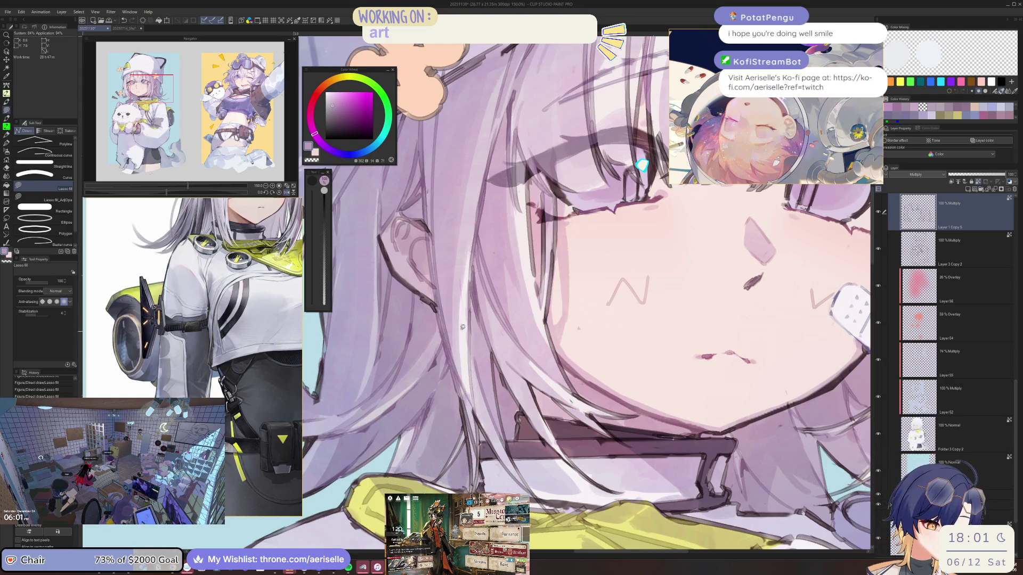
pyautogui.press('h')
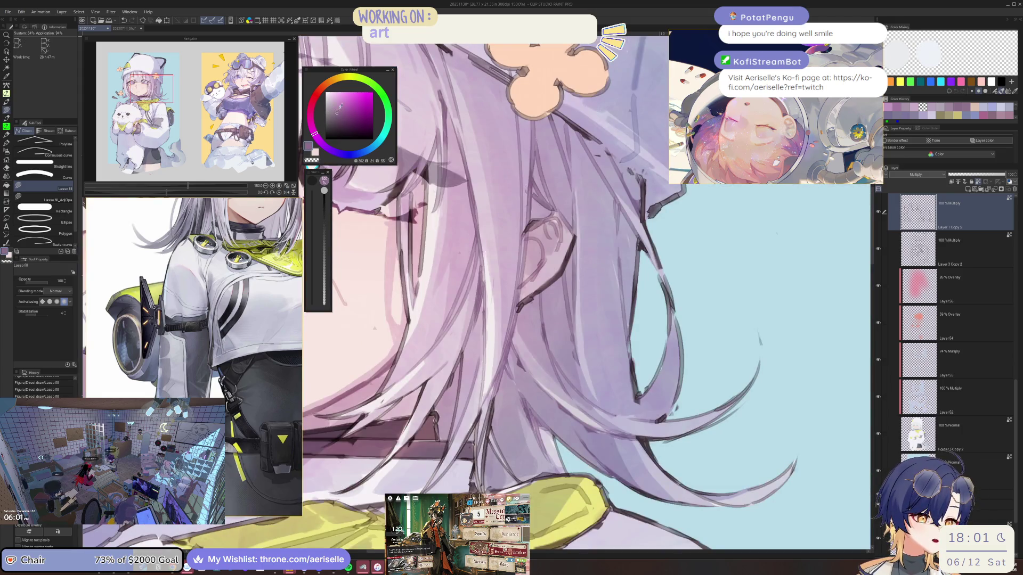
pyautogui.keyDown('alt'); pyautogui.click(516, 308); pyautogui.keyUp('alt')
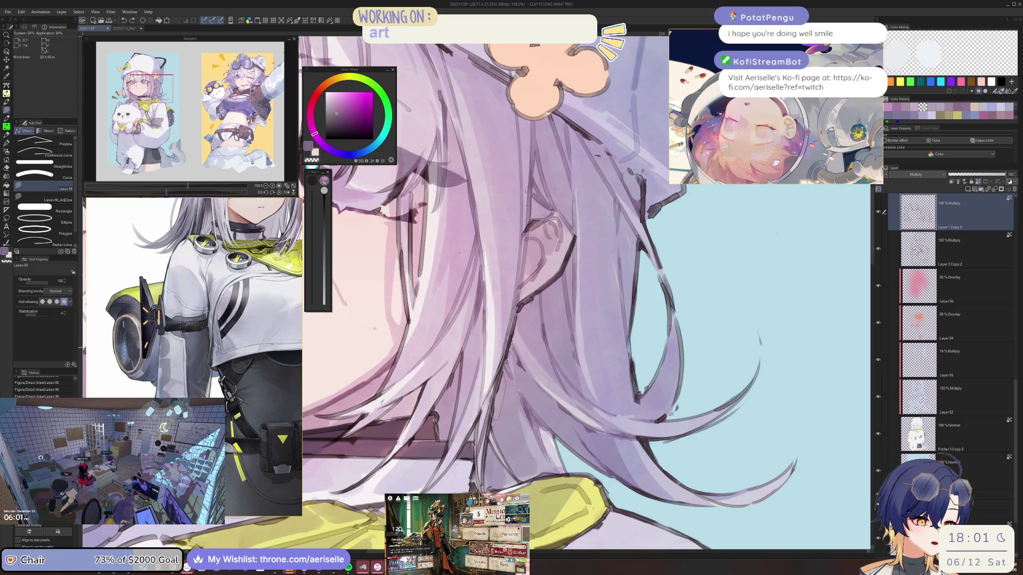
pyautogui.hotkey('ctrl', '0')
pyautogui.scroll(5, 491, 317)
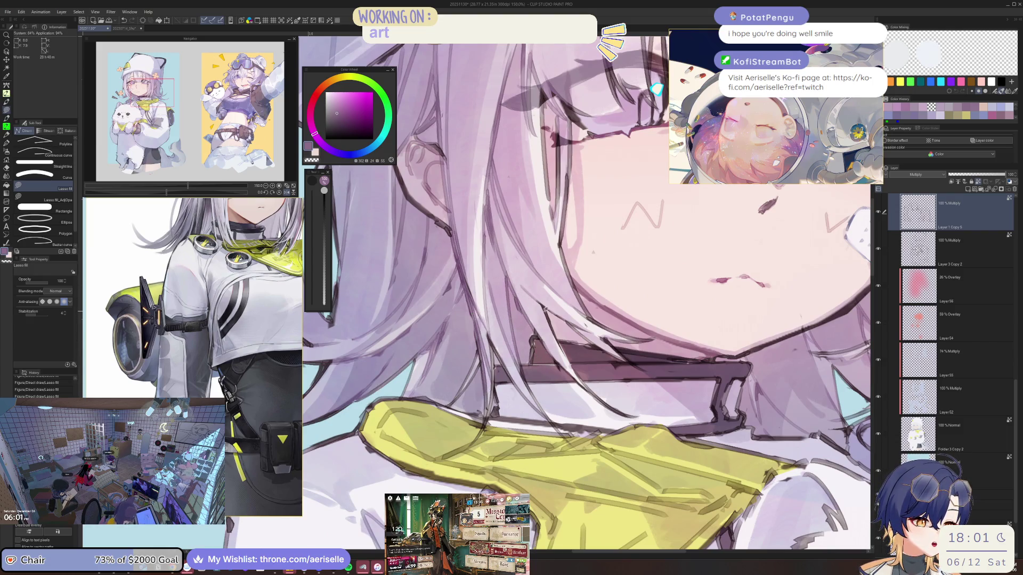
pyautogui.scroll(-8, 545, 309)
pyautogui.scroll(2, 545, 309)
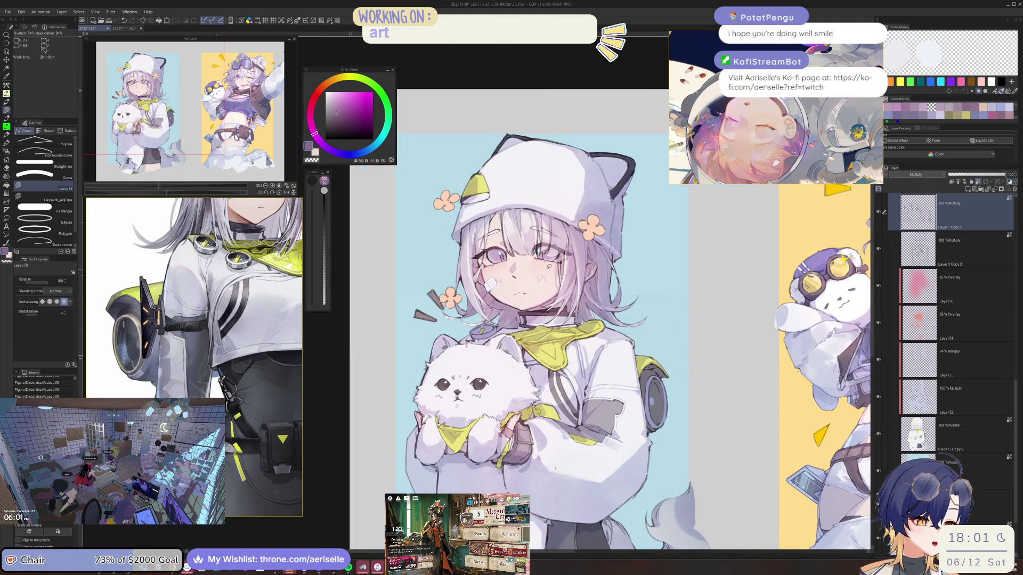
pyautogui.scroll(5, 552, 268)
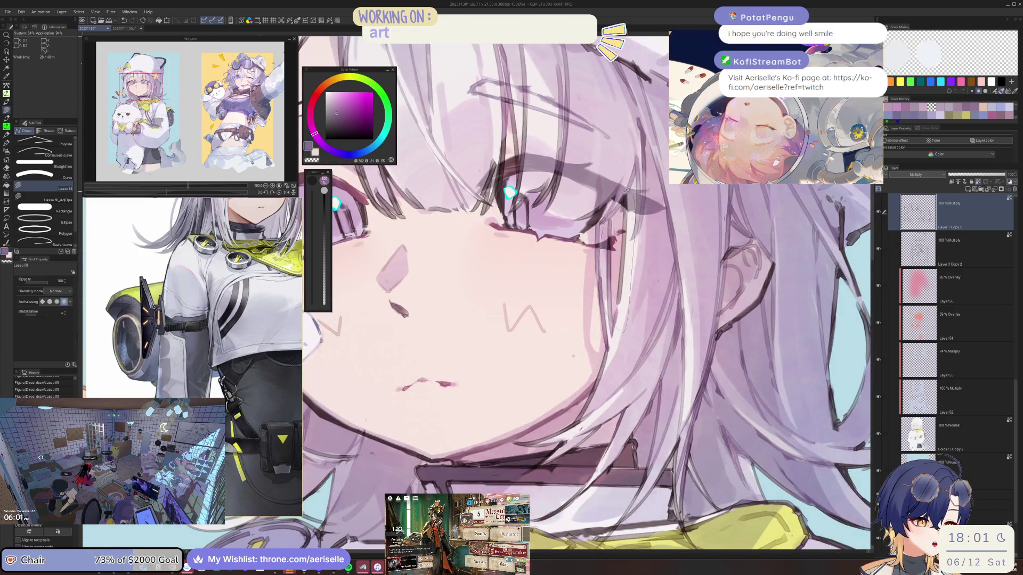
pyautogui.scroll(-4, 573, 355)
pyautogui.scroll(3, 637, 353)
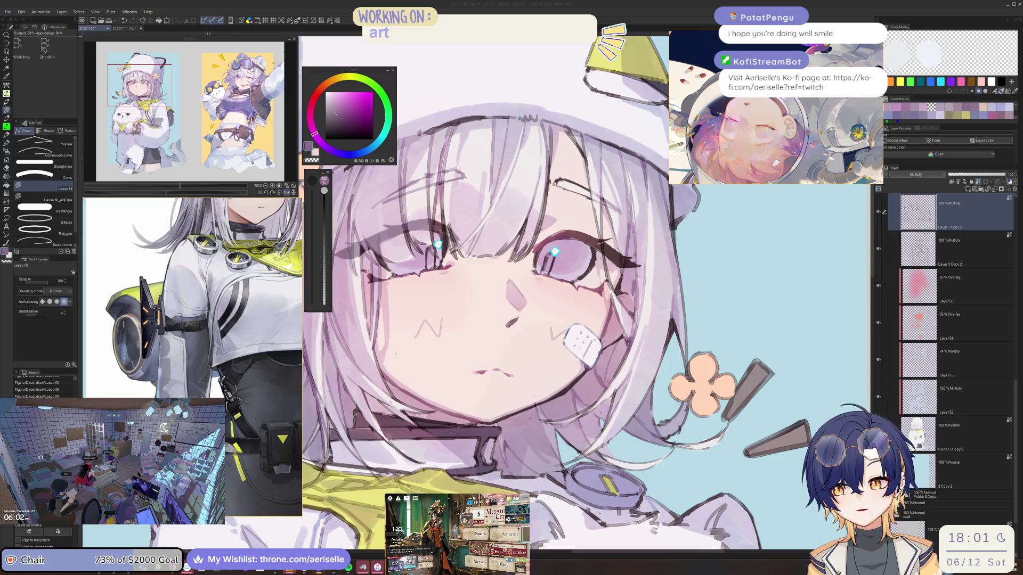
pyautogui.click(625, 260)
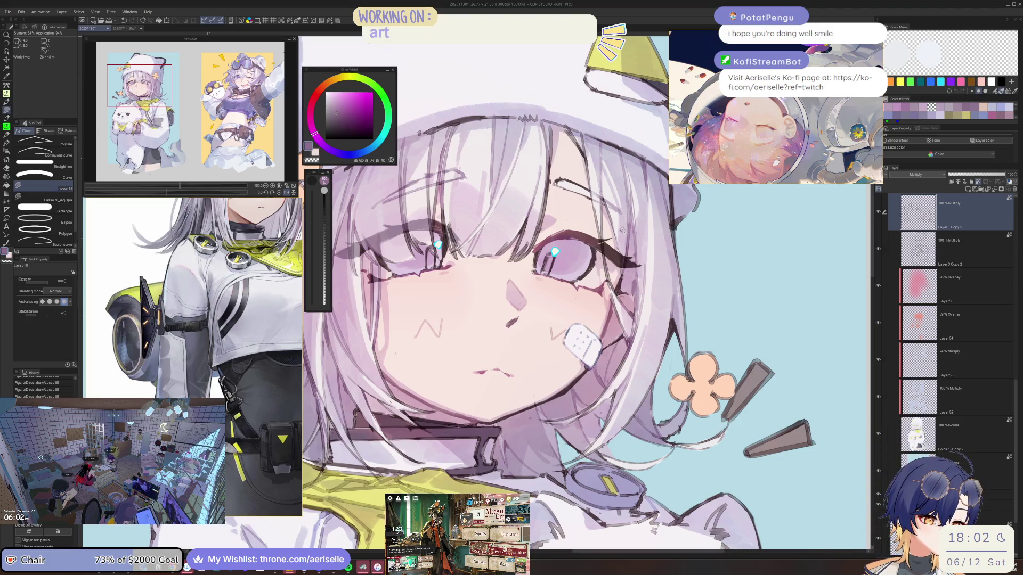
pyautogui.press('h')
pyautogui.hotkey('ctrl', '-')
pyautogui.hotkey('ctrl', '+')
pyautogui.hotkey('ctrl', '+')
pyautogui.hotkey('ctrl', '+')
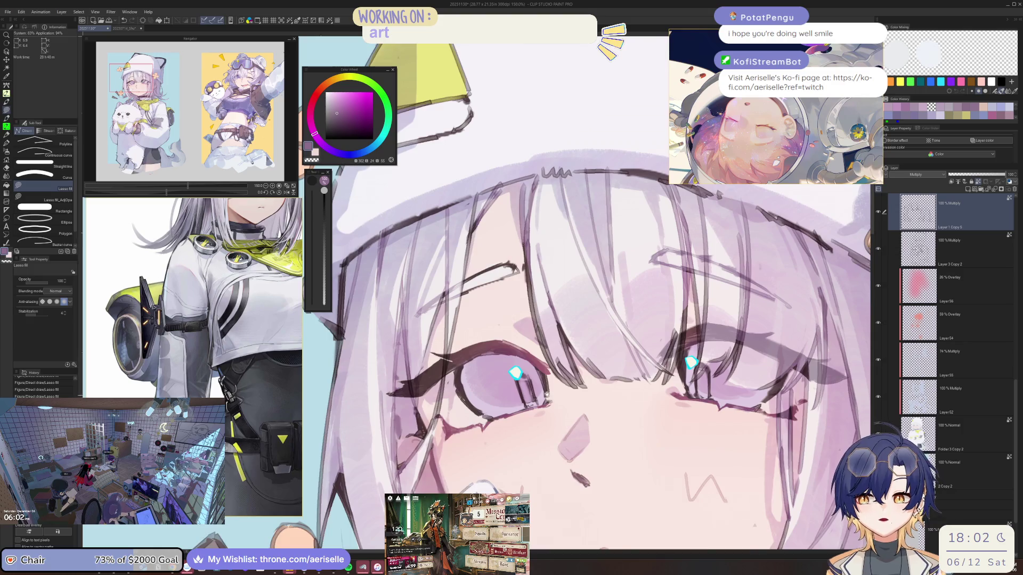
pyautogui.moveTo(547, 395); pyautogui.dragTo(488, 278)
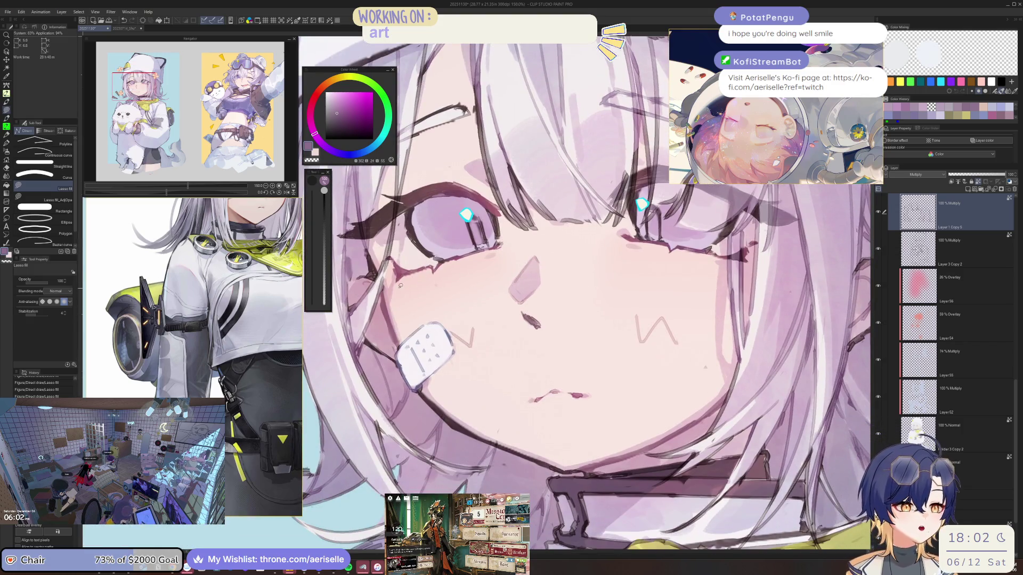
pyautogui.moveTo(400, 286); pyautogui.dragTo(458, 317)
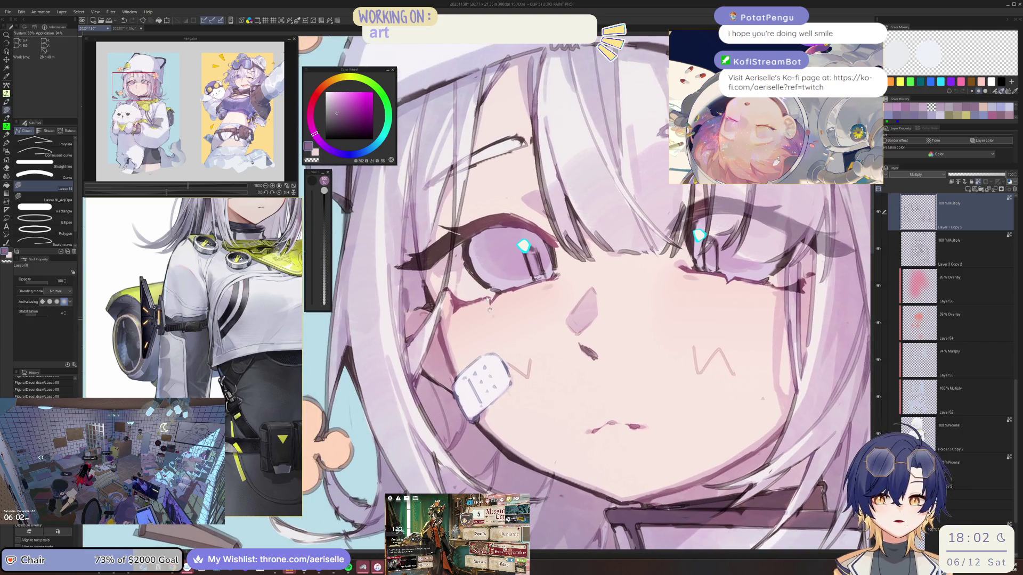
pyautogui.click(272, 424)
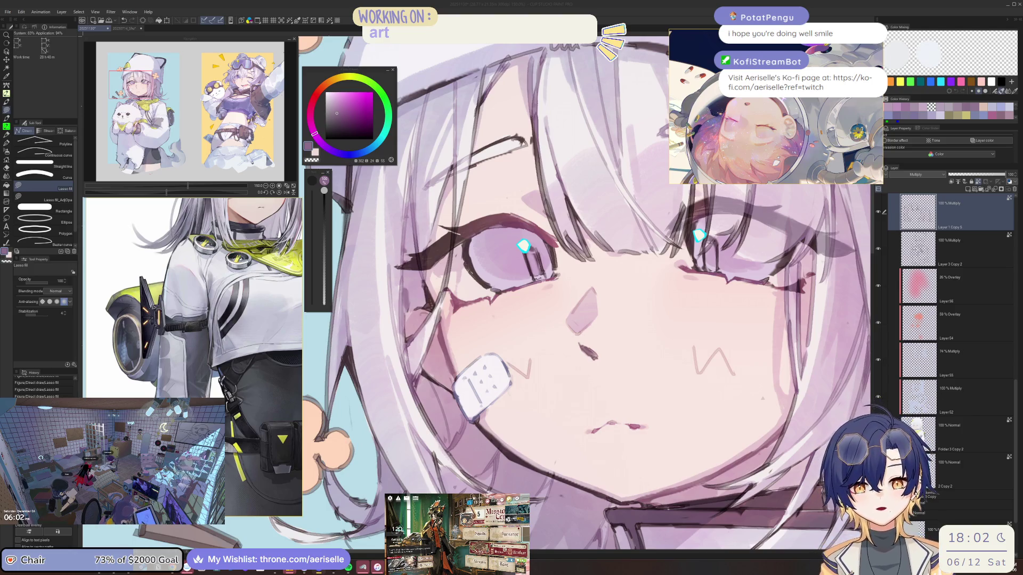
pyautogui.click(356, 342)
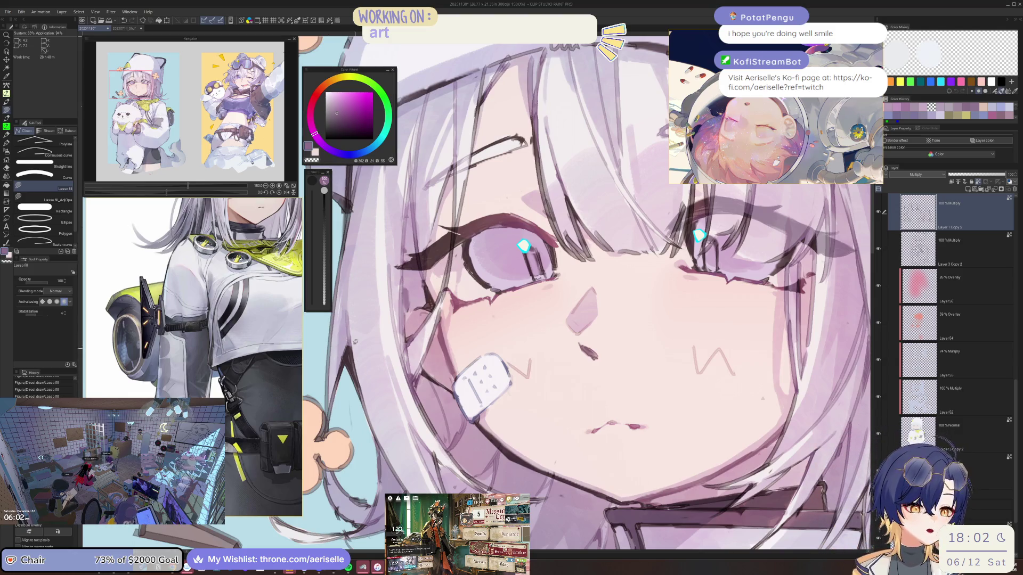
pyautogui.scroll(-3, 401, 416)
# Lasso-fill a shadow shape in the hair by the collar, save, then add a small dark mark.
pyautogui.scroll(1, 404, 355)
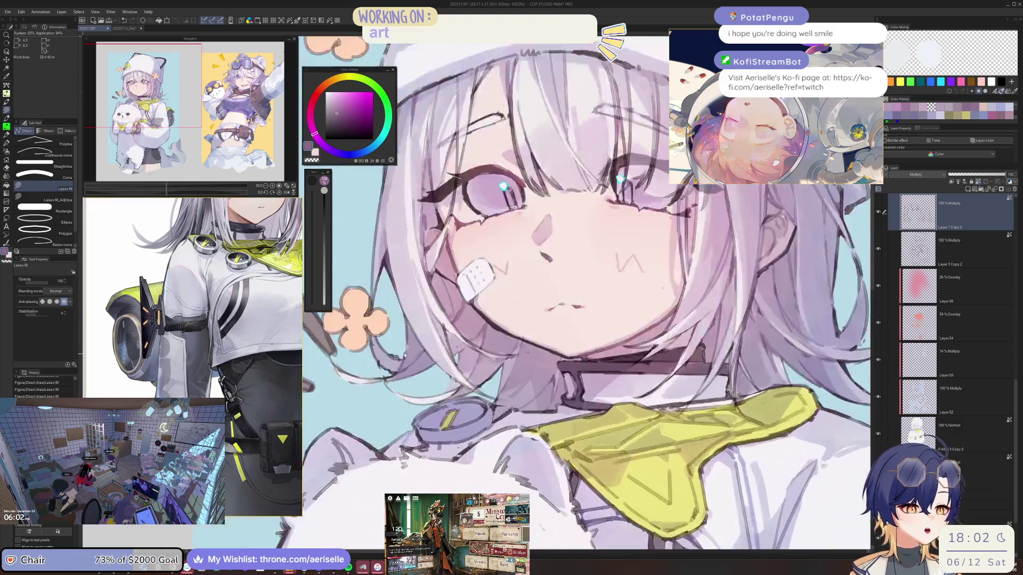
pyautogui.scroll(2, 401, 352)
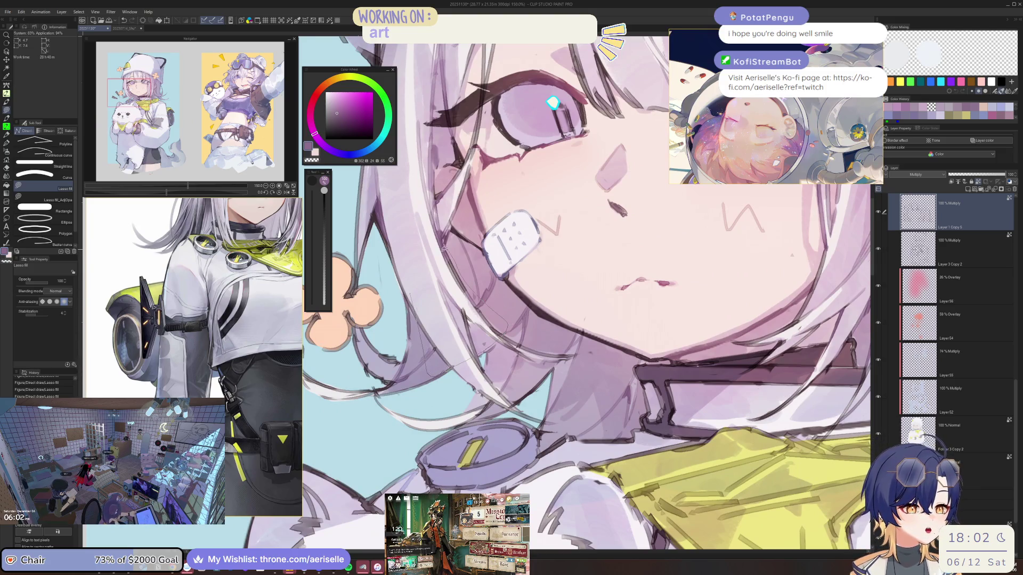
pyautogui.scroll(-4, 503, 283)
pyautogui.scroll(4, 502, 275)
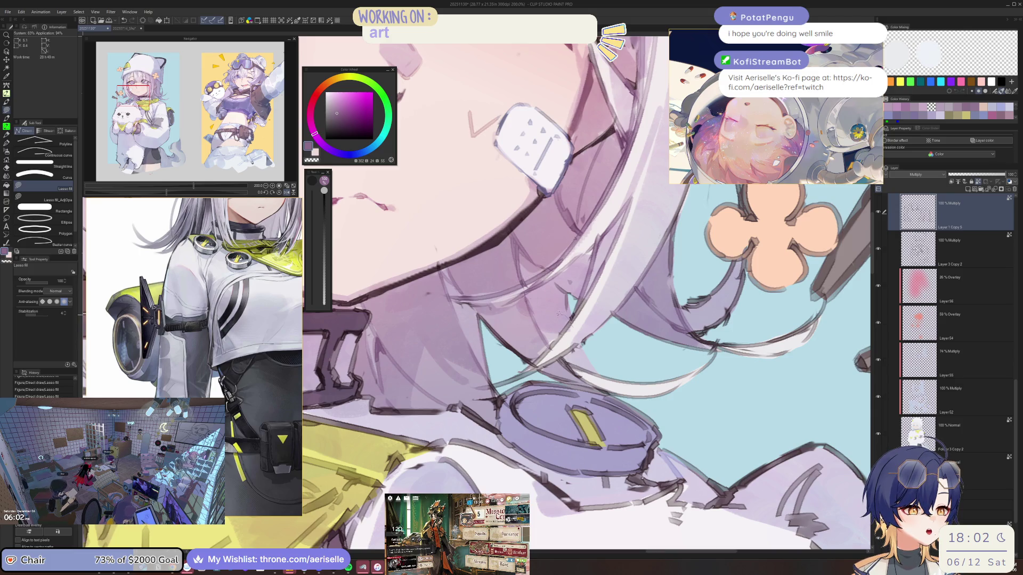
pyautogui.moveTo(564, 317)
pyautogui.mouseDown()
pyautogui.moveTo(531, 362)
pyautogui.moveTo(586, 378)
pyautogui.moveTo(566, 318)
pyautogui.mouseUp()
pyautogui.moveTo(559, 310)
pyautogui.mouseDown()
pyautogui.moveTo(568, 348)
pyautogui.moveTo(577, 343)
pyautogui.mouseUp()
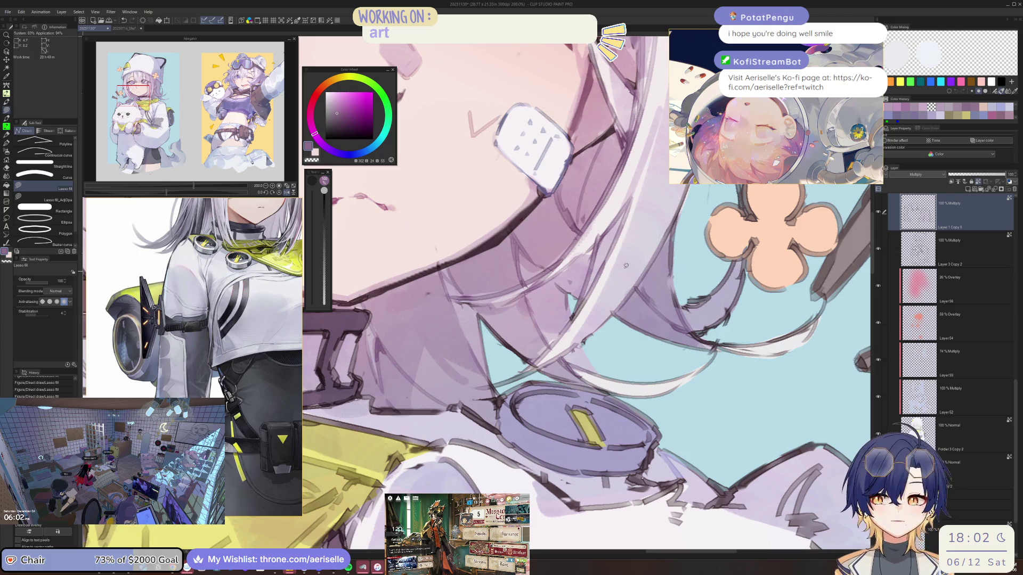
pyautogui.hotkey('ctrl', 's')
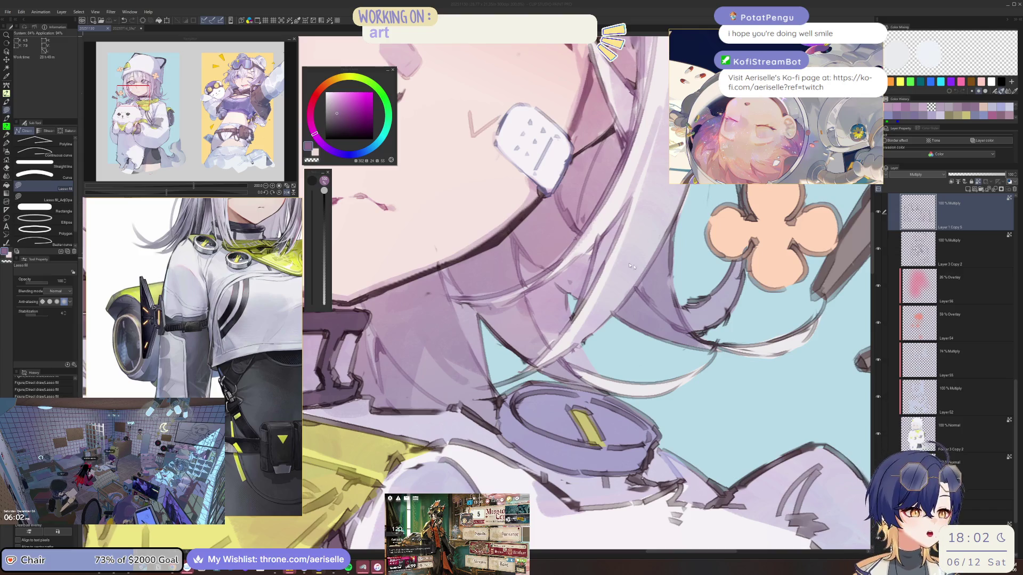
pyautogui.moveTo(691, 311); pyautogui.dragTo(676, 305)
# Refocus the painting window and pick a lighter, paler purple on the Color Wheel.
pyautogui.scroll(-10, 709, 296)
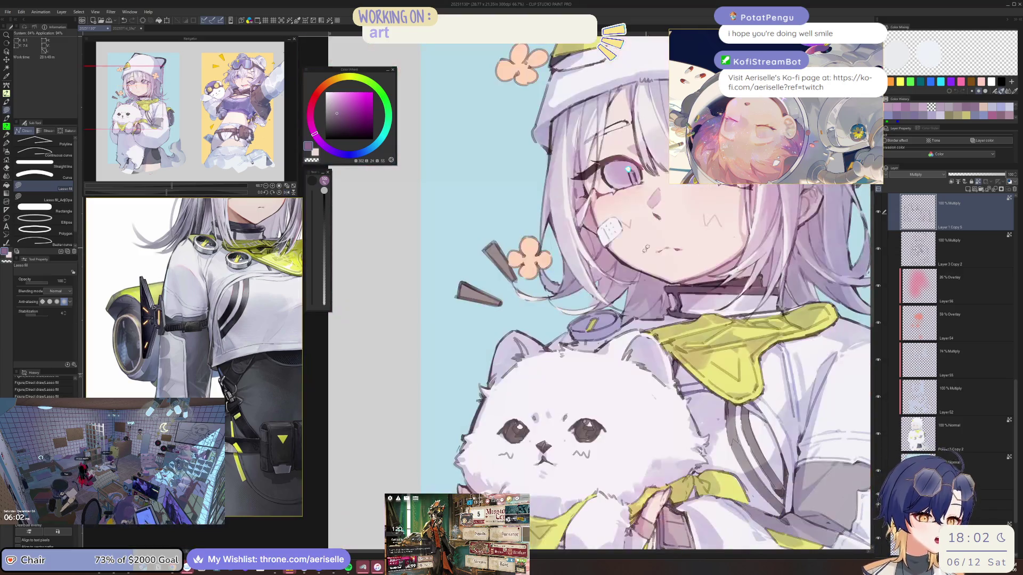
pyautogui.scroll(5, 596, 376)
pyautogui.scroll(4, 416, 213)
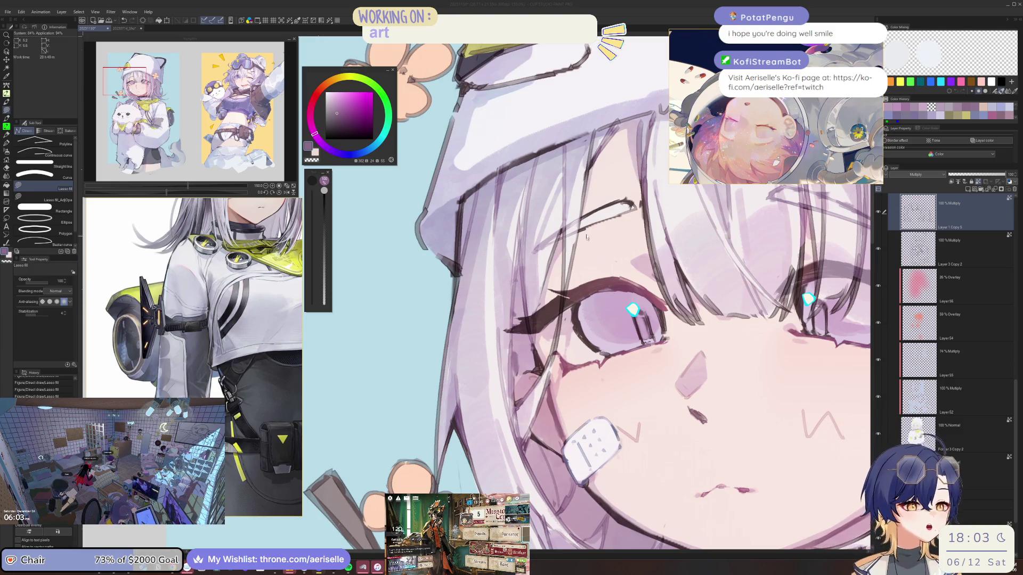
pyautogui.click(590, 200)
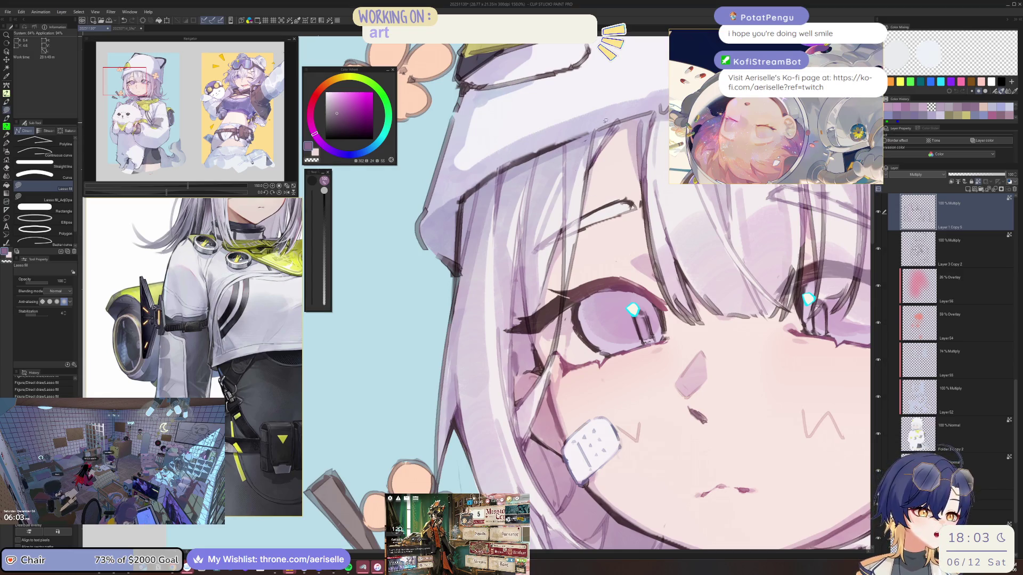
pyautogui.click(335, 106)
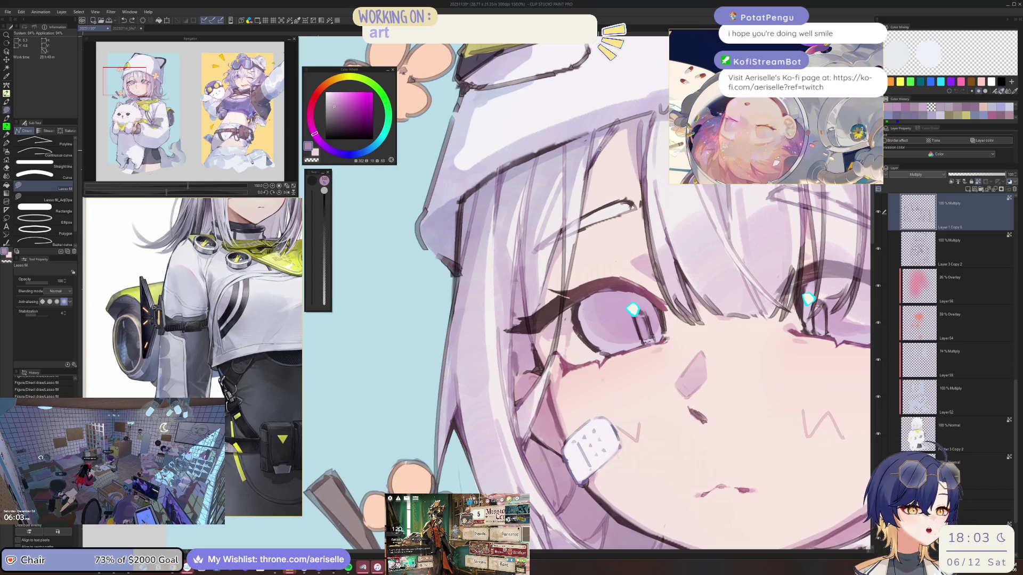
pyautogui.scroll(-3, 563, 201)
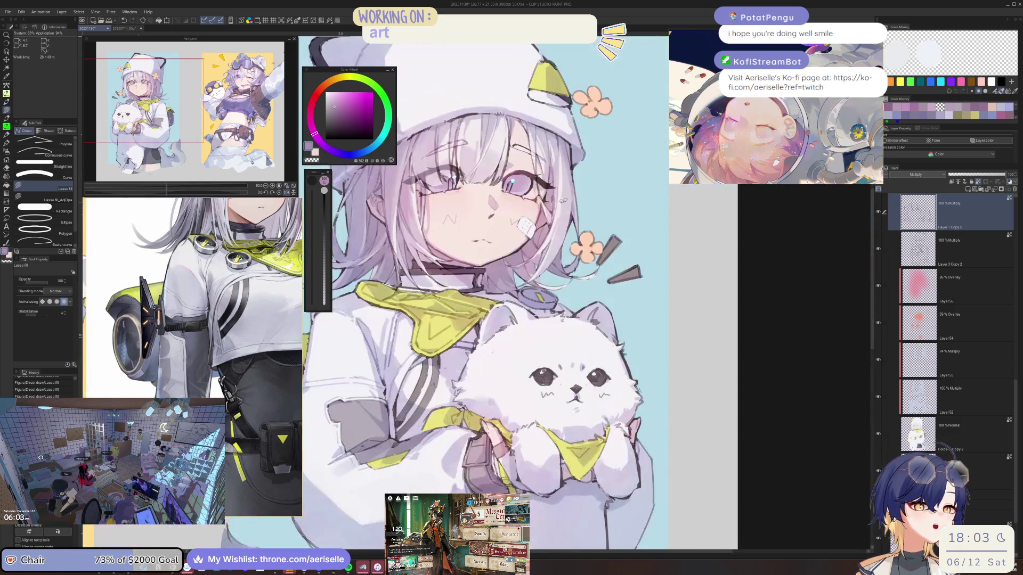
pyautogui.scroll(3, 529, 192)
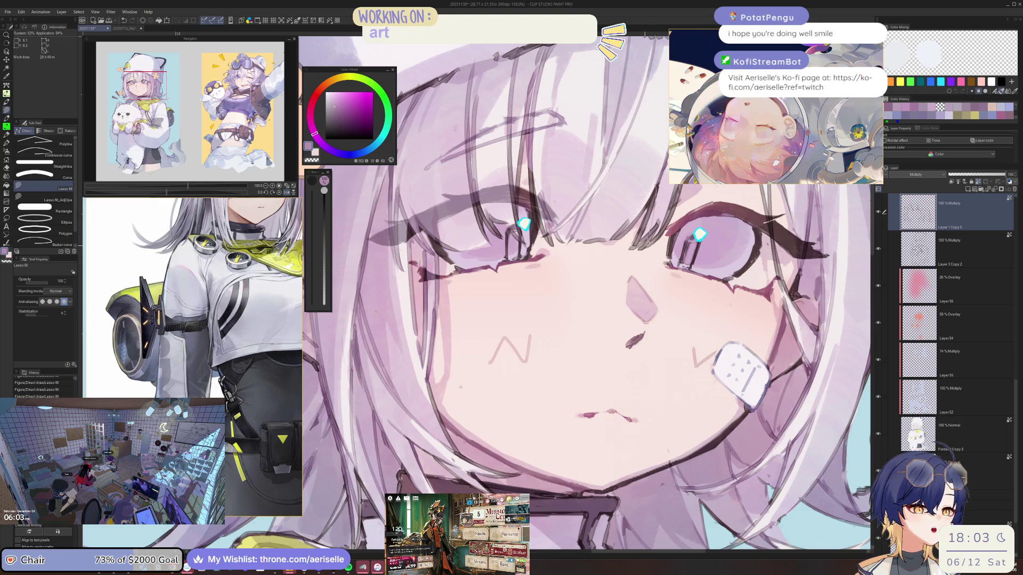
# Recentre on the face and mirror the canvas to check the drawing and dog.
pyautogui.moveTo(487, 206); pyautogui.dragTo(541, 264)
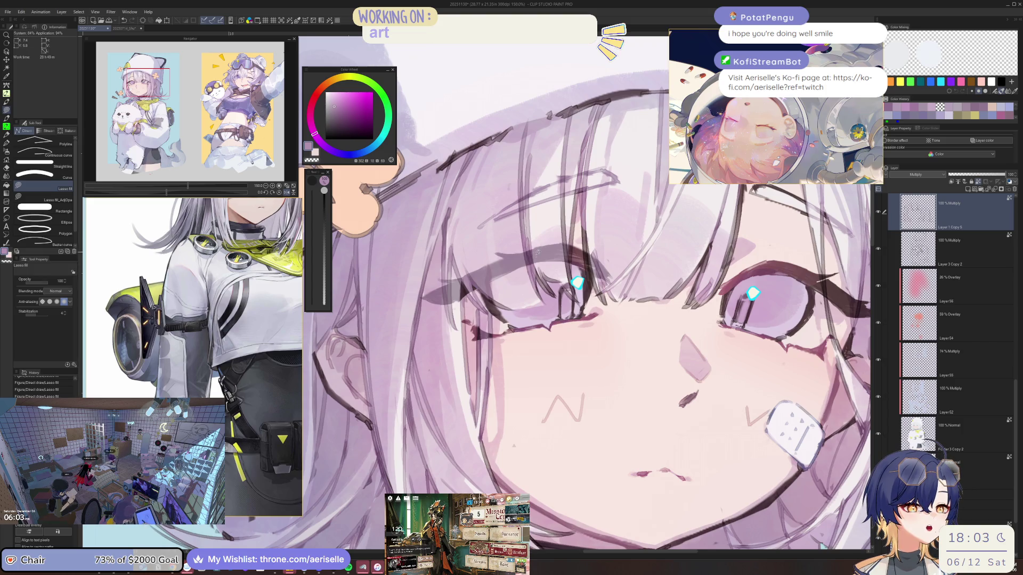
pyautogui.scroll(-5, 535, 253)
pyautogui.scroll(3, 561, 208)
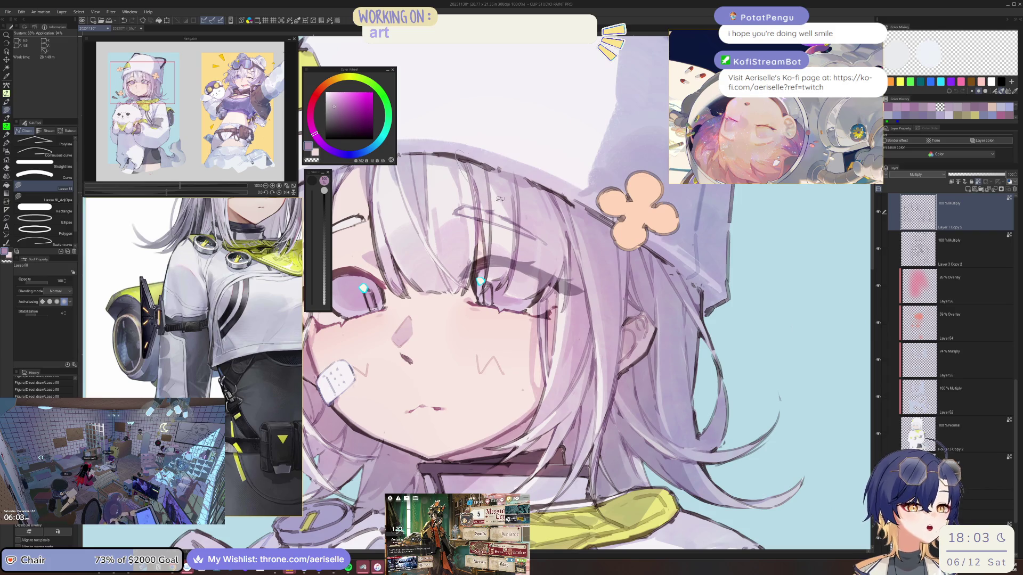
pyautogui.scroll(-5, 544, 86)
pyautogui.scroll(5, 546, 204)
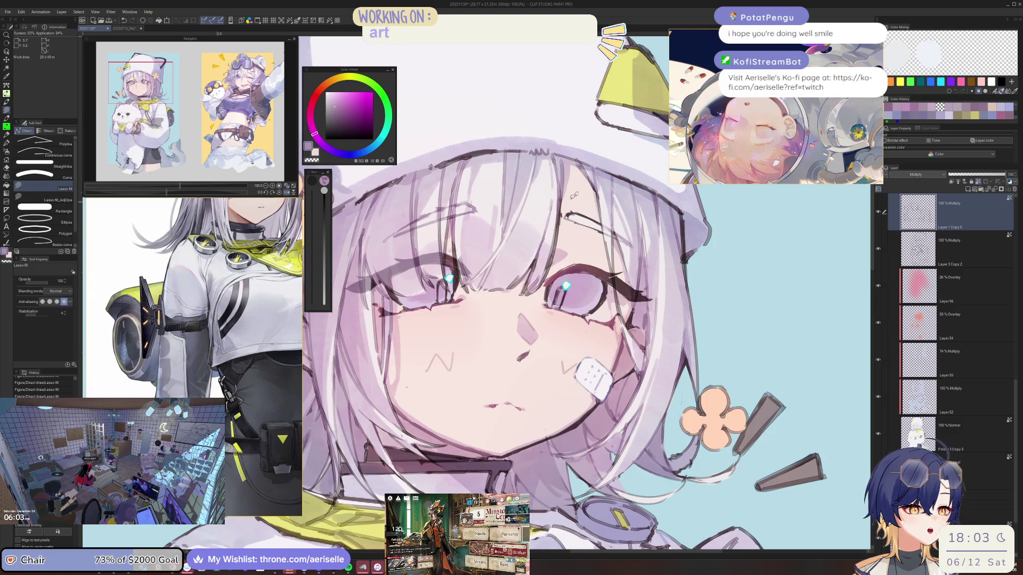
pyautogui.press('h')
pyautogui.scroll(-1, 611, 154)
pyautogui.moveTo(405, 266); pyautogui.dragTo(446, 198)
pyautogui.scroll(2, 446, 198)
pyautogui.scroll(2, 433, 193)
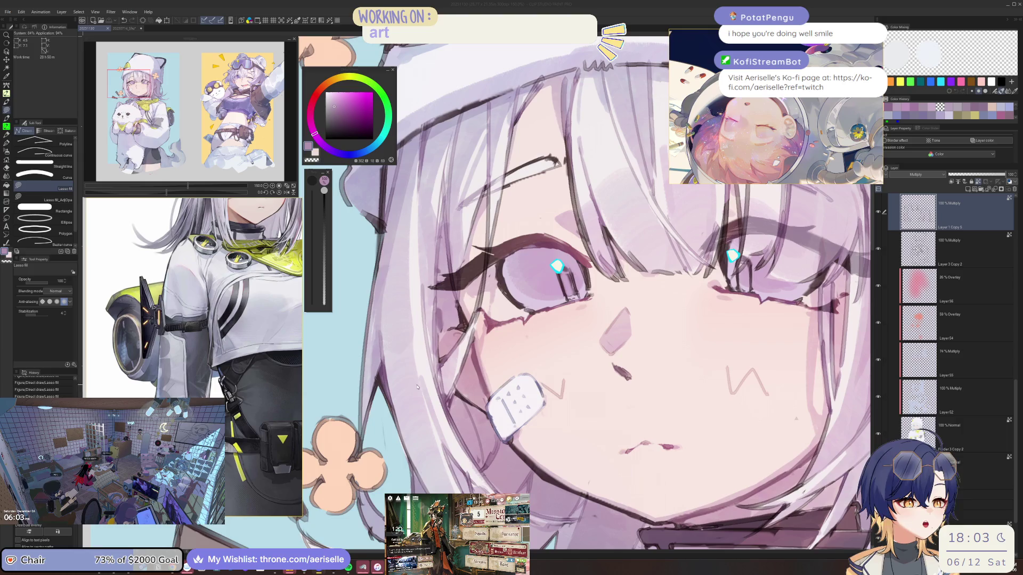
pyautogui.click(390, 331)
# Set the brush size to 7.0 and make Layer 3 Copy 2 the active layer.
pyautogui.scroll(-3, 390, 330)
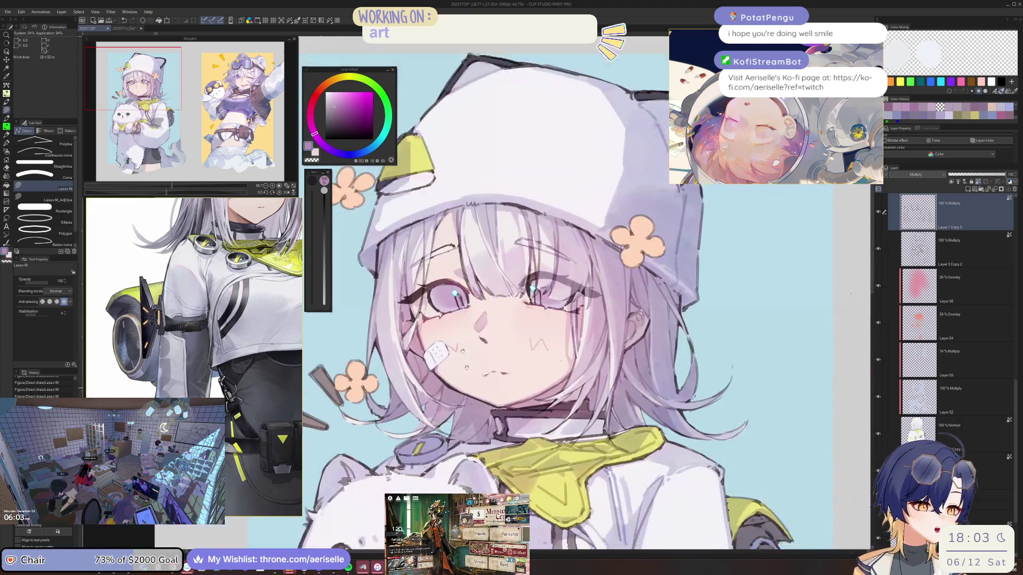
pyautogui.scroll(-3, 390, 331)
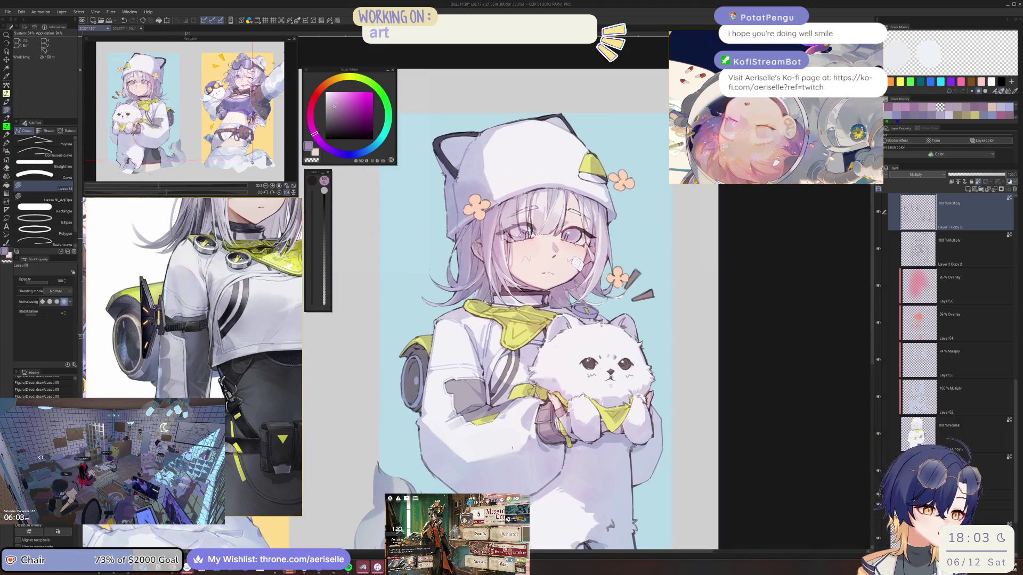
pyautogui.scroll(4, 501, 255)
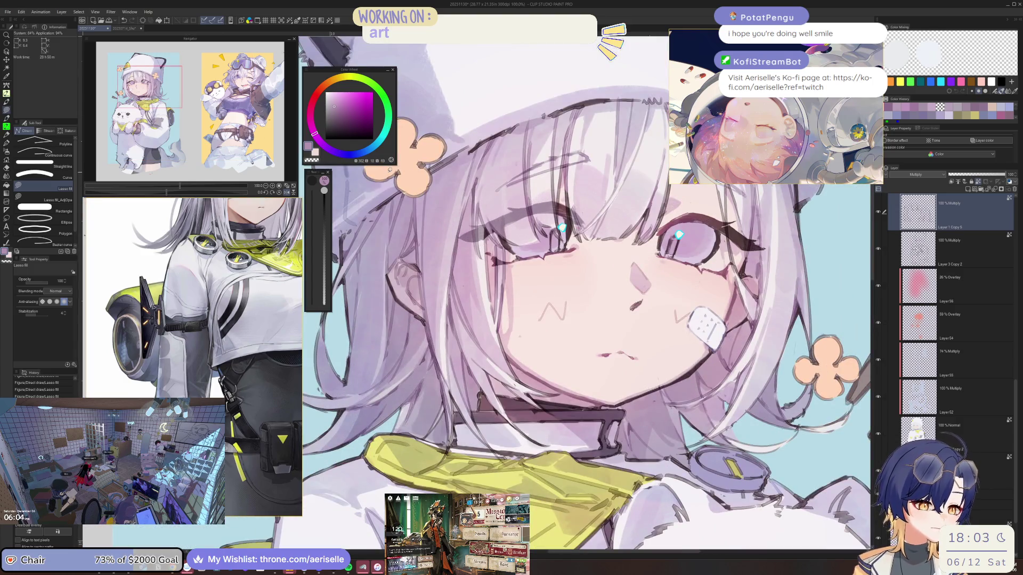
pyautogui.scroll(1, 504, 237)
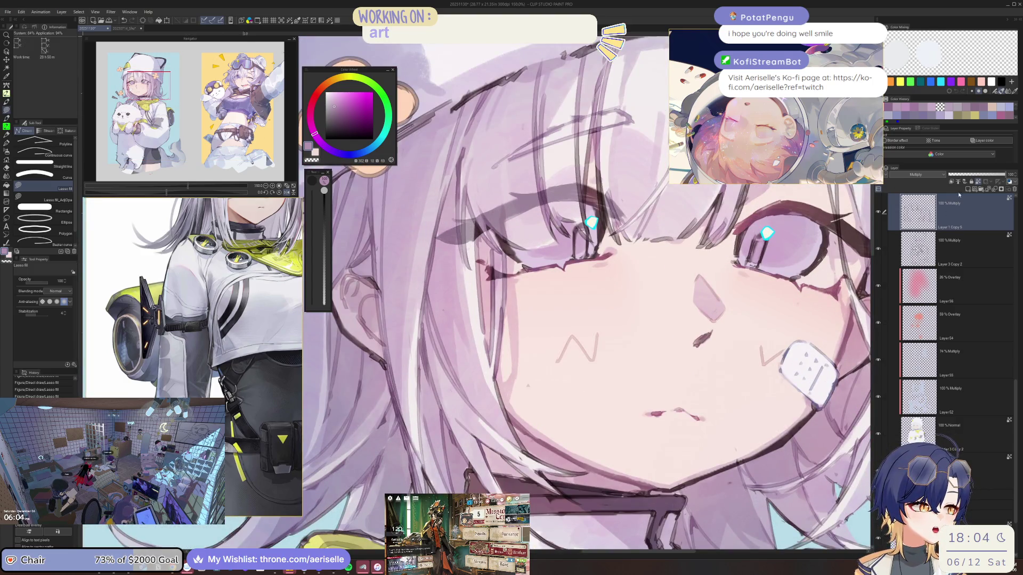
pyautogui.keyDown('alt'); pyautogui.click(489, 242); pyautogui.keyUp('alt')
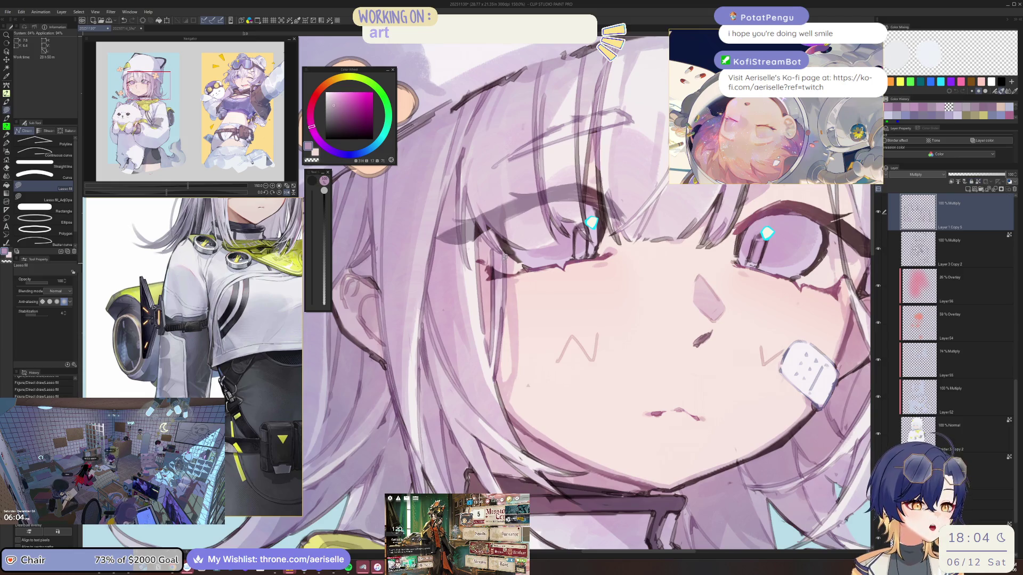
pyautogui.press('b')
pyautogui.press('b')
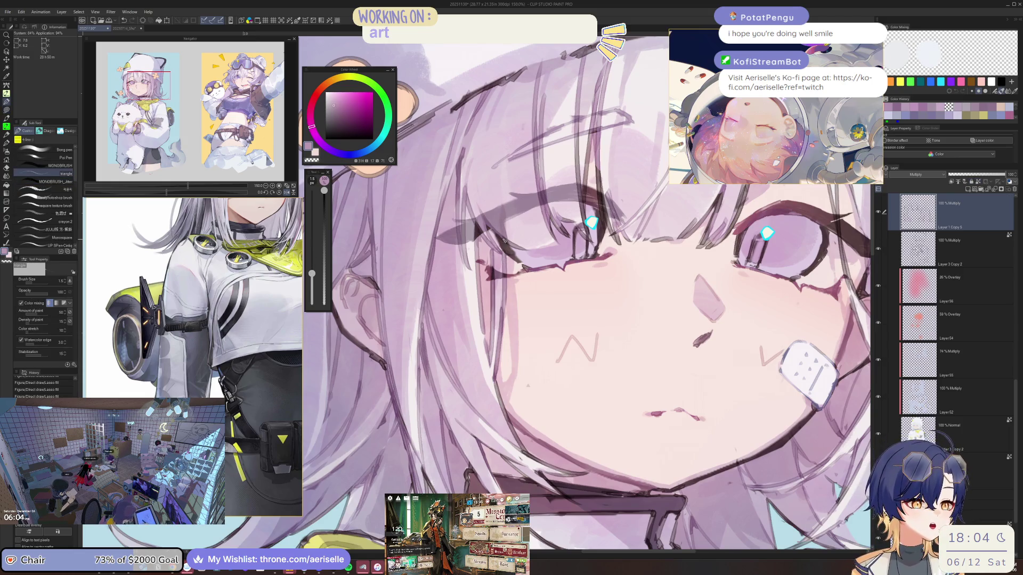
pyautogui.press(']')
pyautogui.press(']')
pyautogui.press(']')
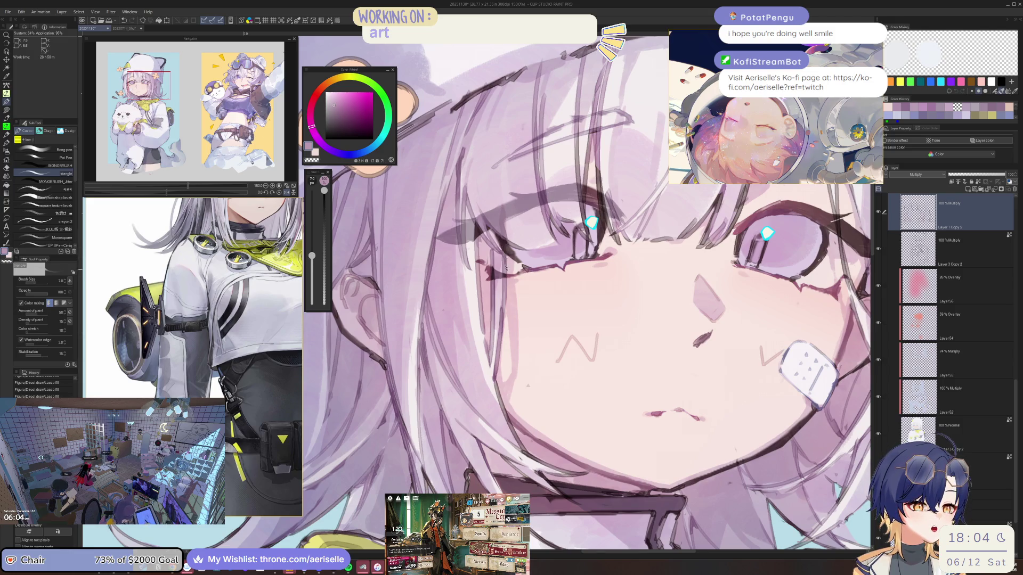
pyautogui.press('o')
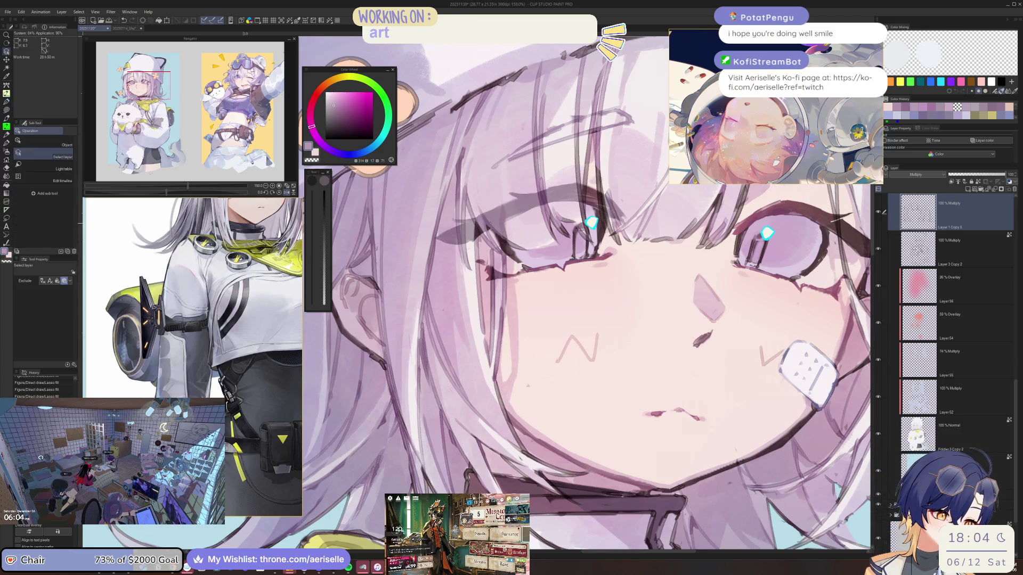
pyautogui.click(494, 232)
pyautogui.press('u')
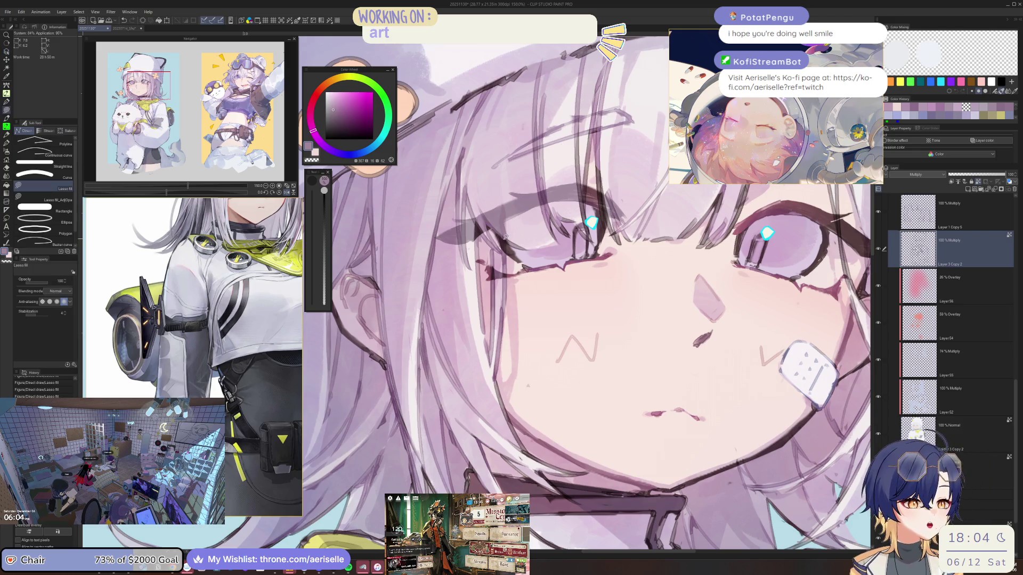
# Sample a new shading colour from the face and undo the shading beside the eye.
pyautogui.press('i')
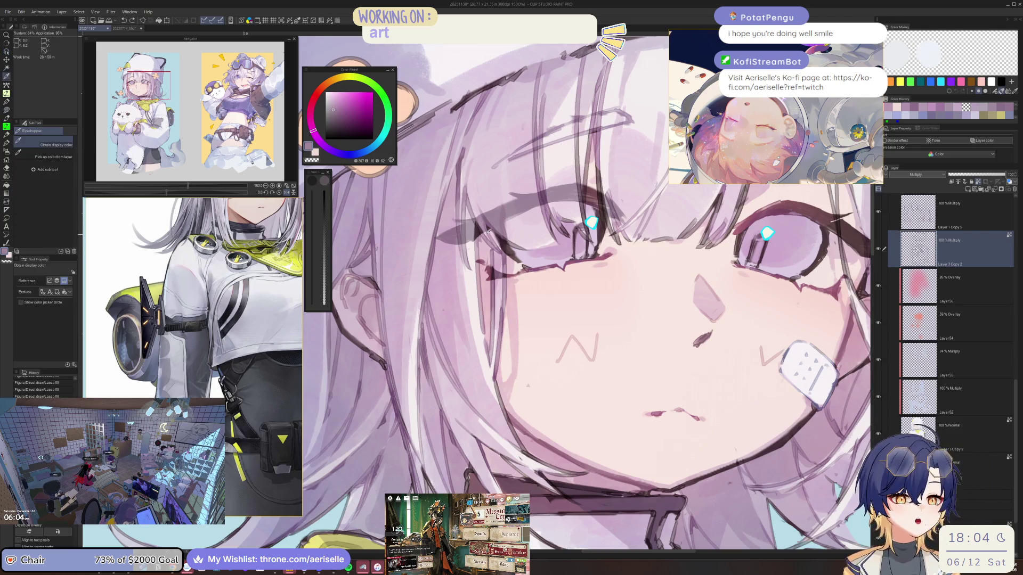
pyautogui.press('u')
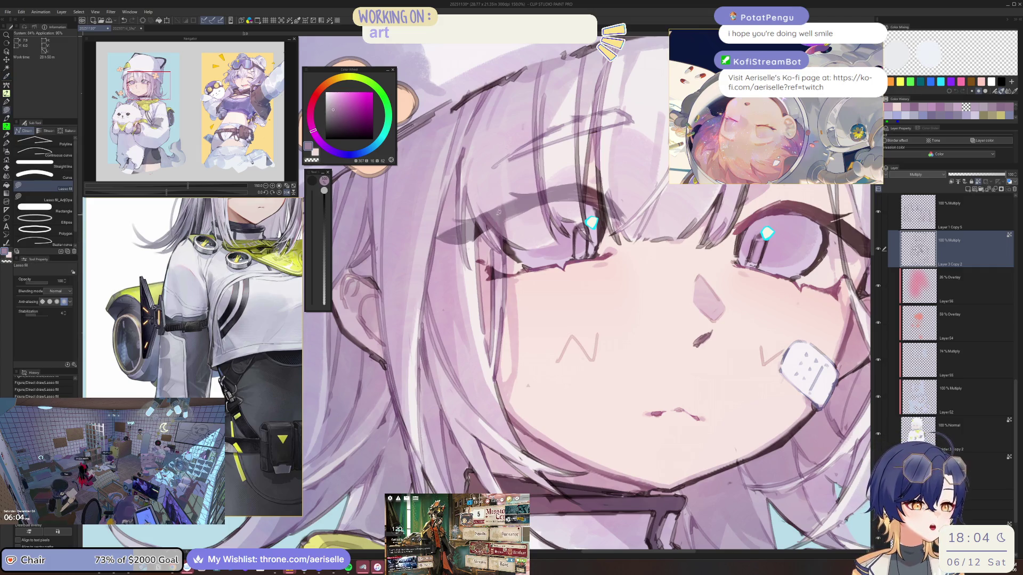
pyautogui.press('i')
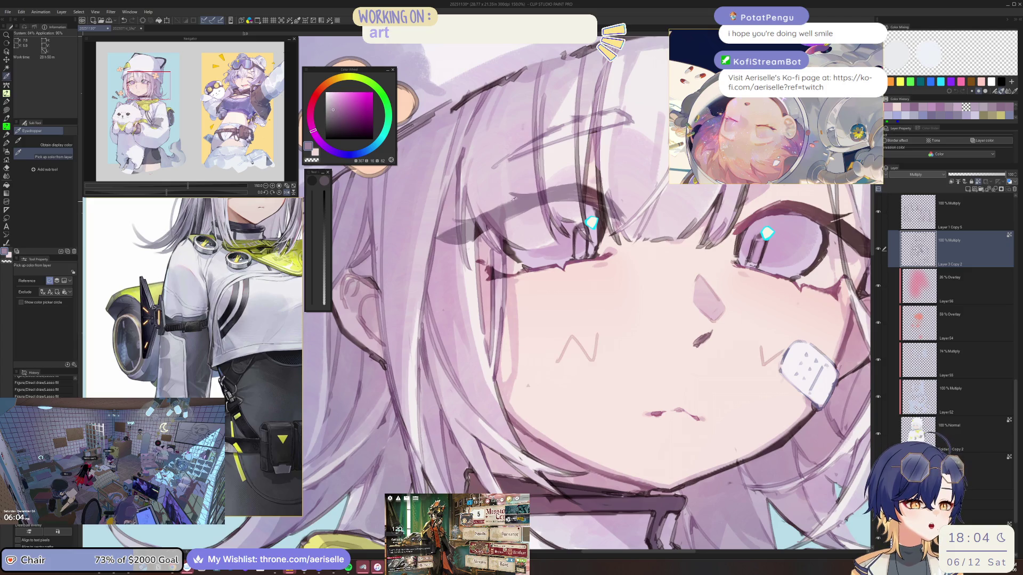
pyautogui.click(492, 224)
pyautogui.press('u')
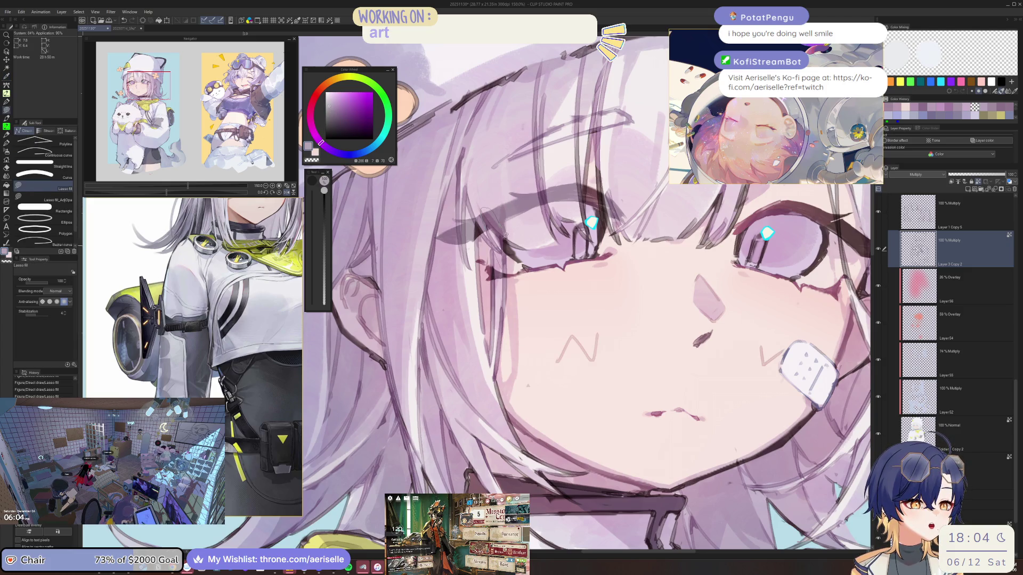
pyautogui.hotkey('ctrl', 'z')
pyautogui.hotkey('ctrl', 'z')
pyautogui.hotkey('ctrl', 'z')
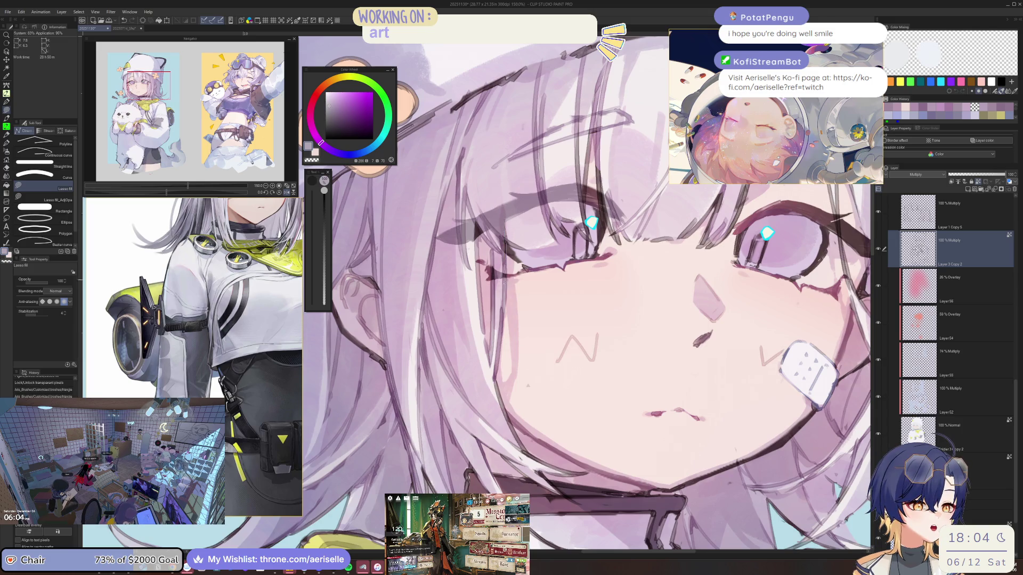
pyautogui.scroll(-5, 505, 246)
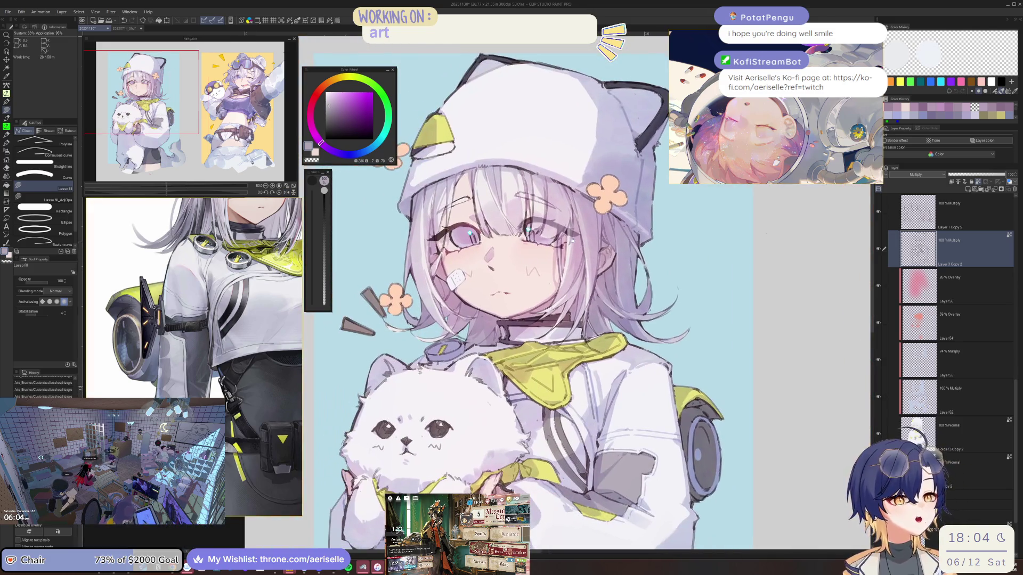
# Lasso-fill a small darker shadow near the right eye, then mirror the canvas to check it.
pyautogui.scroll(5, 534, 233)
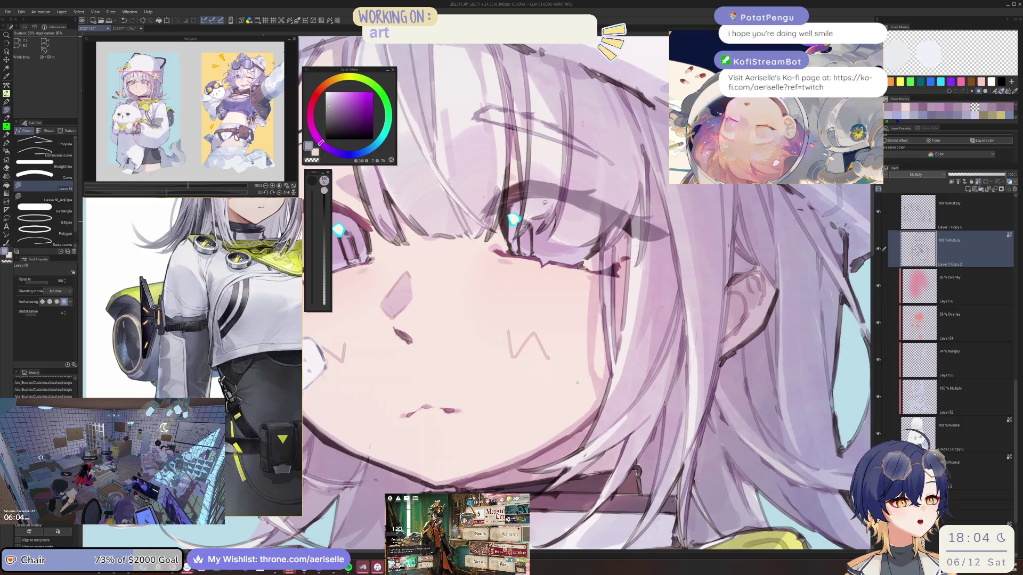
pyautogui.moveTo(544, 203); pyautogui.dragTo(543, 201)
pyautogui.press('h')
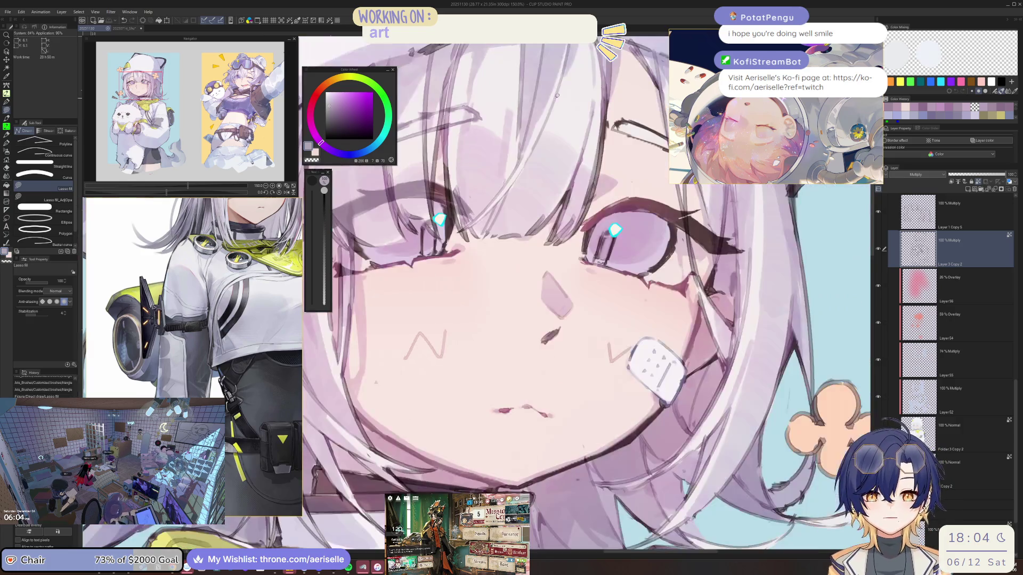
# Review the whole illustration, sample a pink from the face, and flip the view back to normal.
pyautogui.scroll(-3, 516, 223)
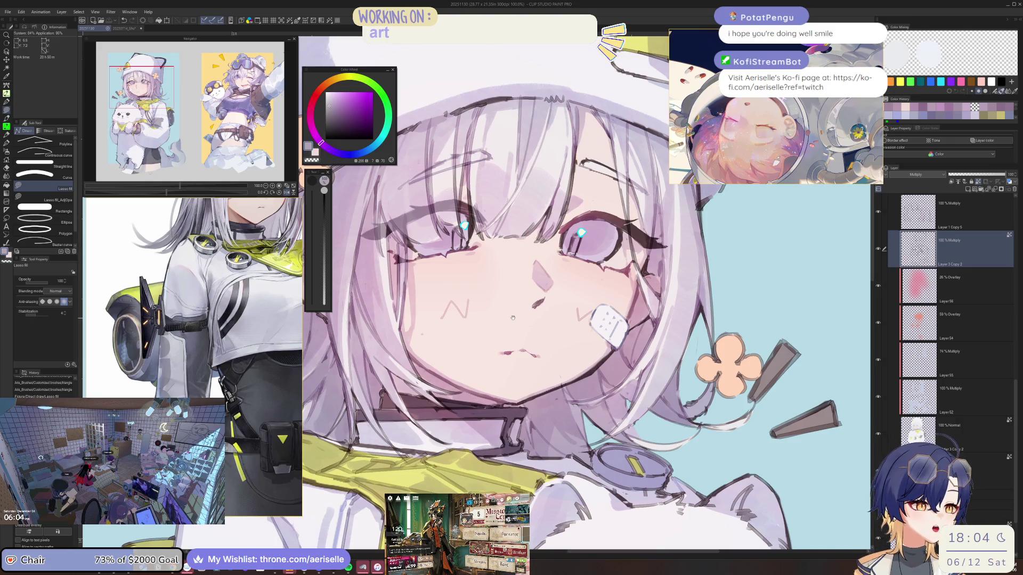
pyautogui.moveTo(571, 260); pyautogui.dragTo(603, 242)
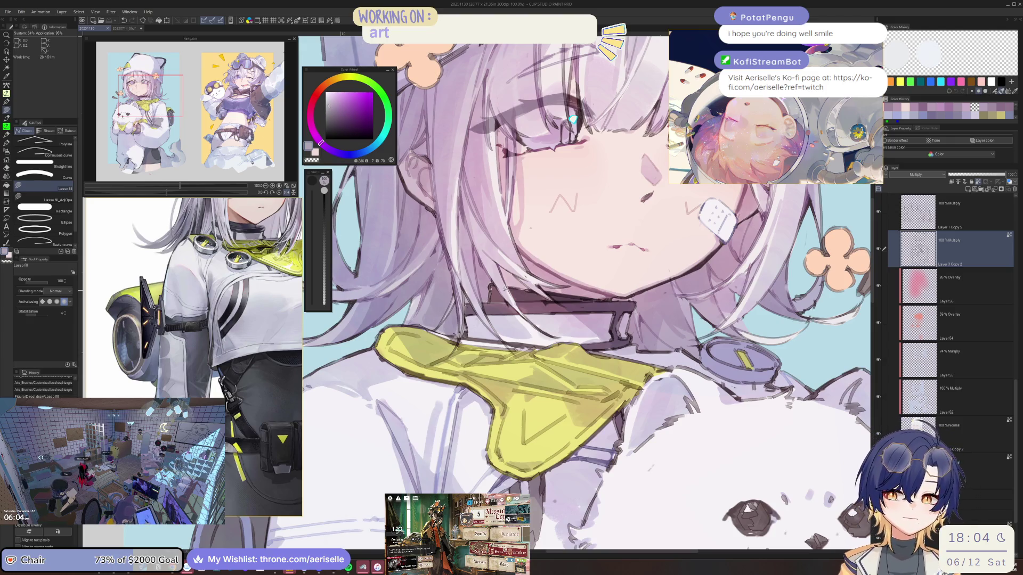
pyautogui.scroll(-3, 504, 288)
pyautogui.moveTo(504, 288); pyautogui.dragTo(533, 236)
pyautogui.scroll(5, 533, 238)
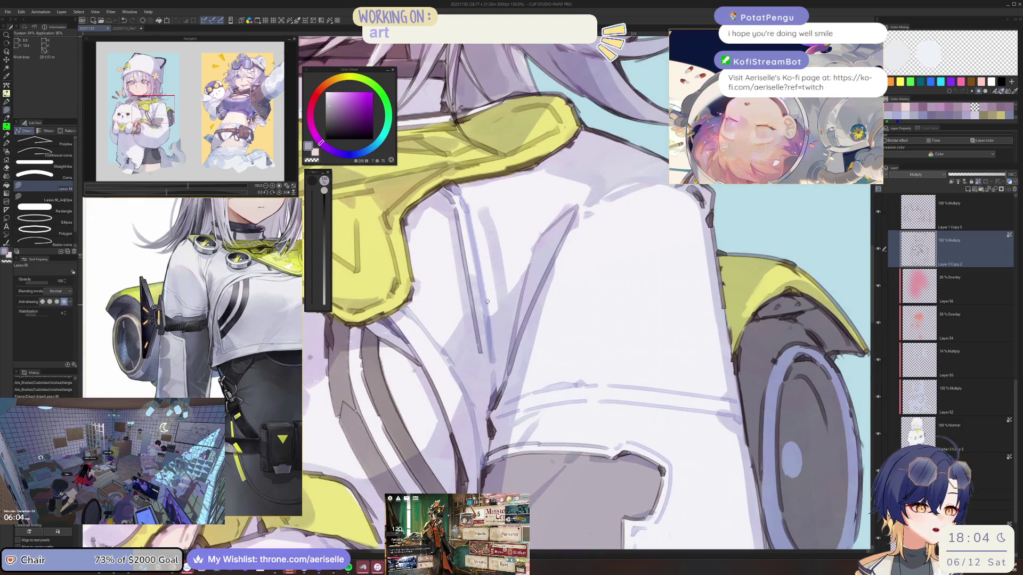
pyautogui.scroll(-4, 491, 285)
pyautogui.moveTo(491, 285); pyautogui.dragTo(625, 287)
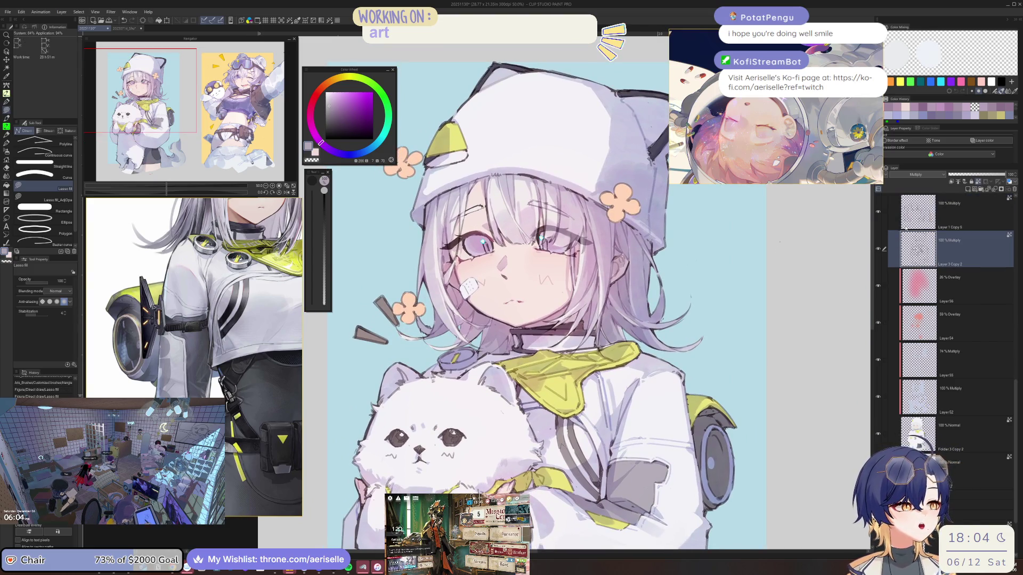
pyautogui.scroll(4, 454, 280)
pyautogui.keyDown('alt'); pyautogui.click(436, 315); pyautogui.keyUp('alt')
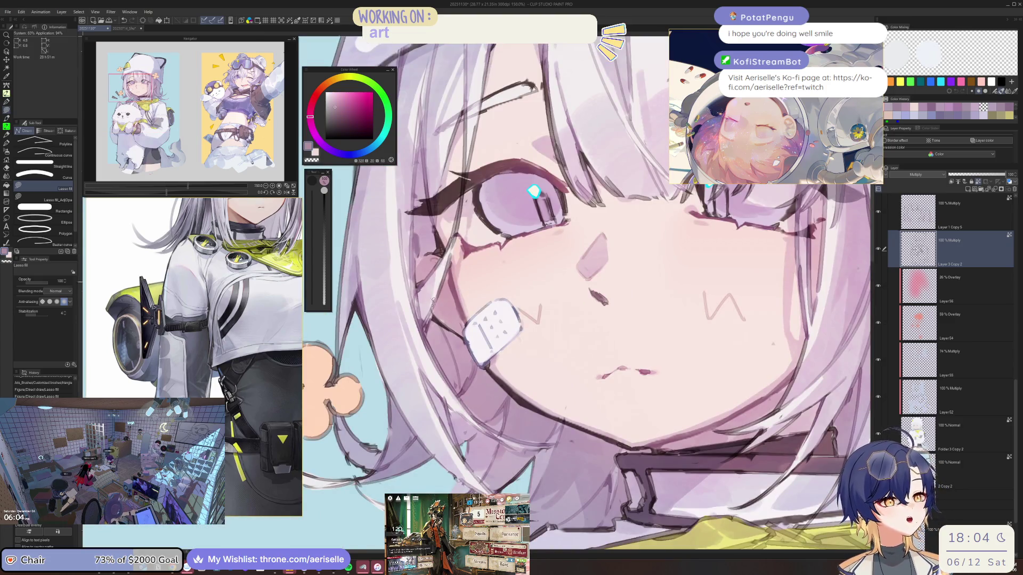
pyautogui.press('o')
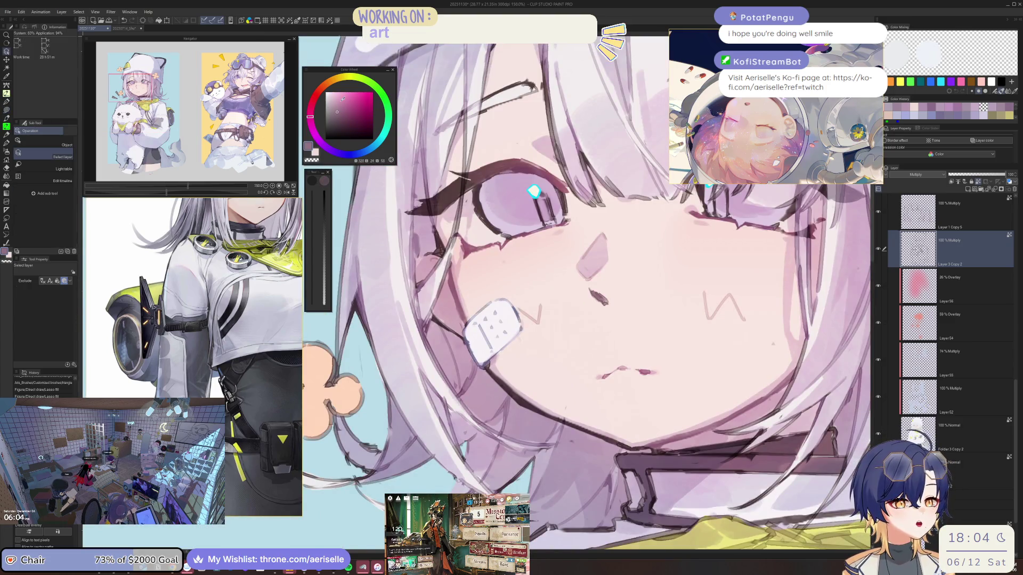
pyautogui.click(286, 192)
# Lasso-fill pink shading on the cheek beside the bandage and along the jaw.
pyautogui.moveTo(453, 293)
pyautogui.mouseDown()
pyautogui.moveTo(531, 216)
pyautogui.moveTo(572, 202)
pyautogui.mouseUp()
pyautogui.press('u')
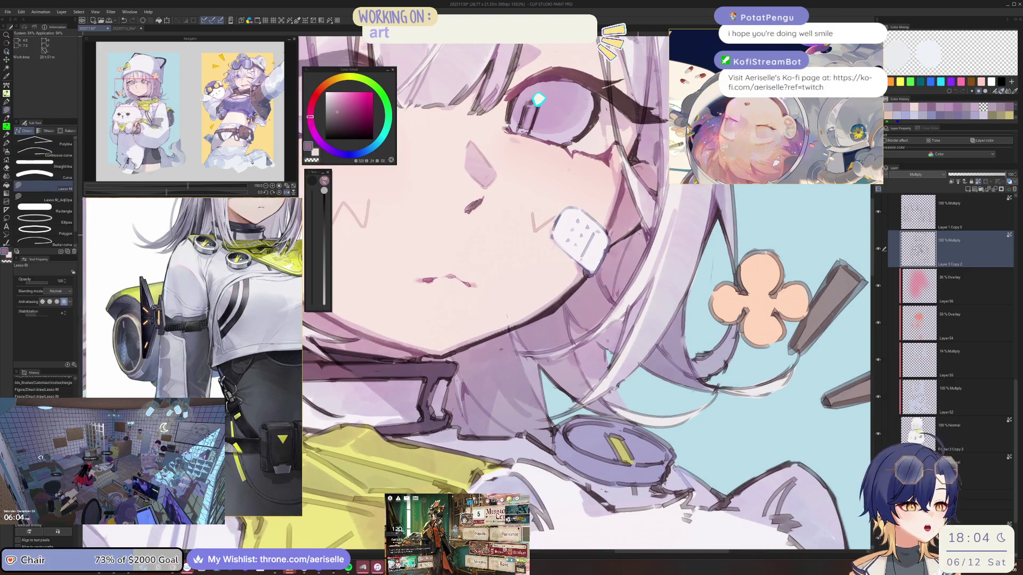
pyautogui.moveTo(631, 235)
pyautogui.mouseDown()
pyautogui.moveTo(590, 276)
pyautogui.moveTo(421, 355)
pyautogui.mouseUp()
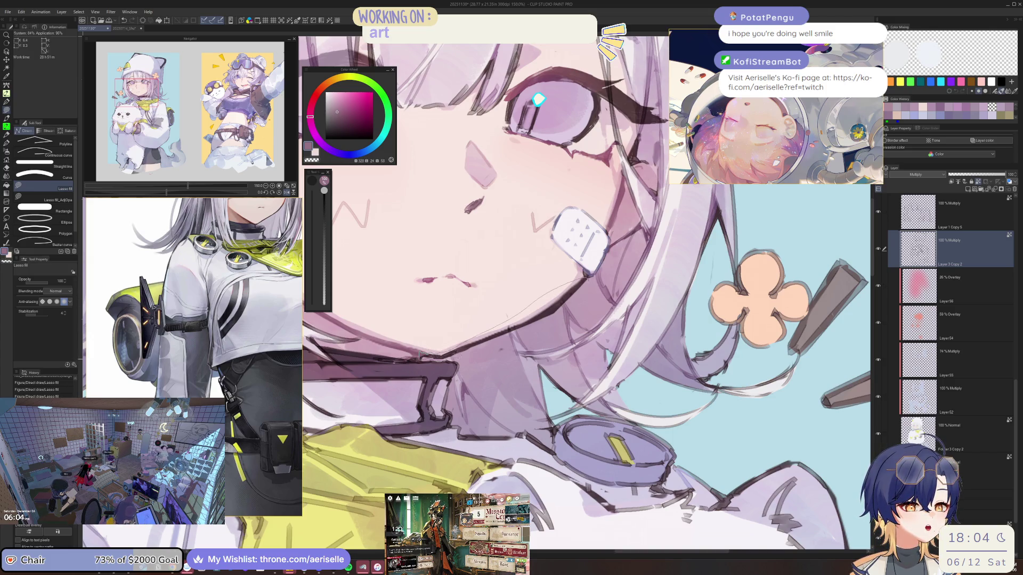
pyautogui.moveTo(593, 284); pyautogui.dragTo(592, 284)
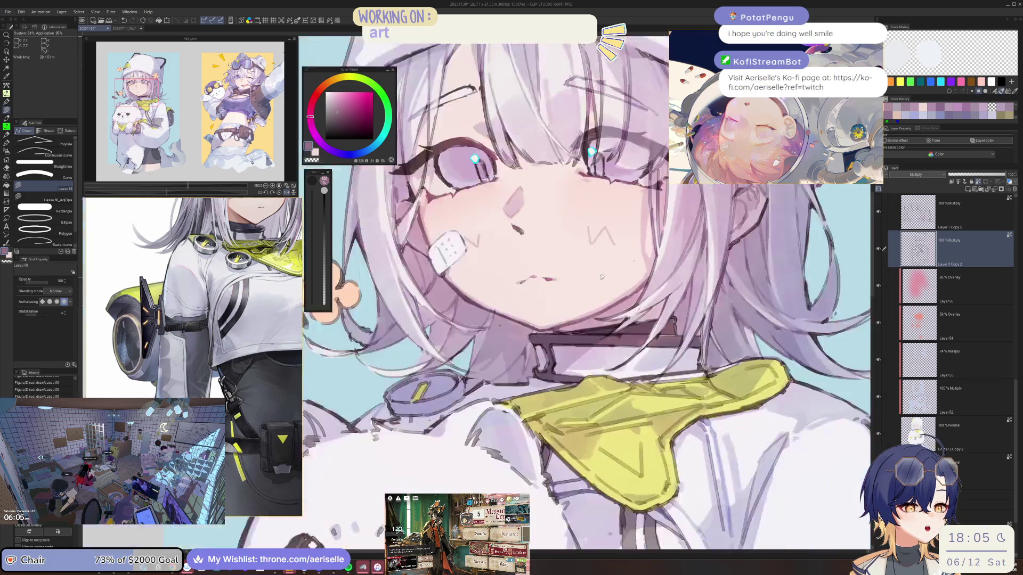
# Fill a shading shape on the hair near the ear.
pyautogui.hotkey('ctrl', '0')
pyautogui.scroll(3, 525, 304)
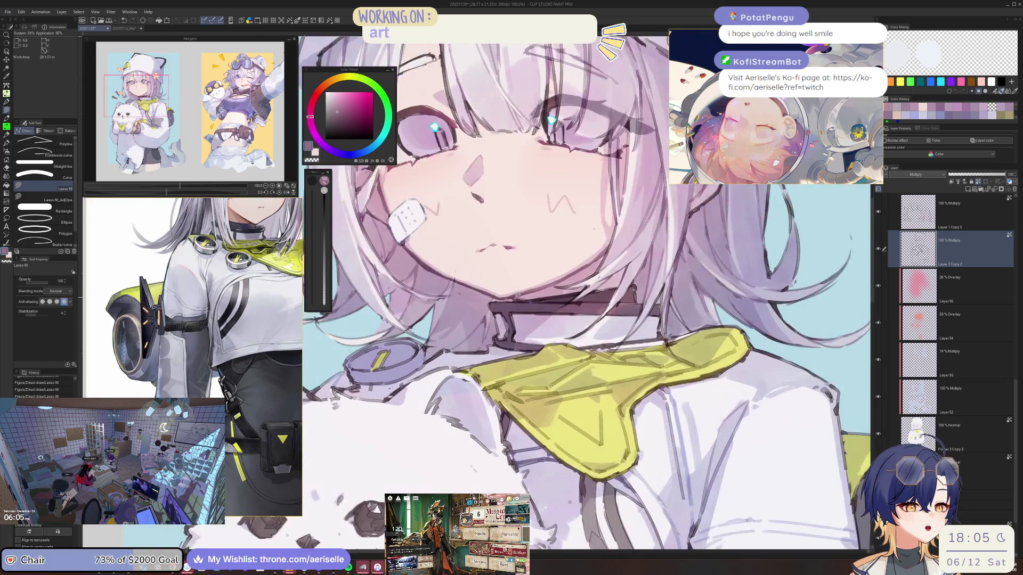
pyautogui.scroll(2, 541, 302)
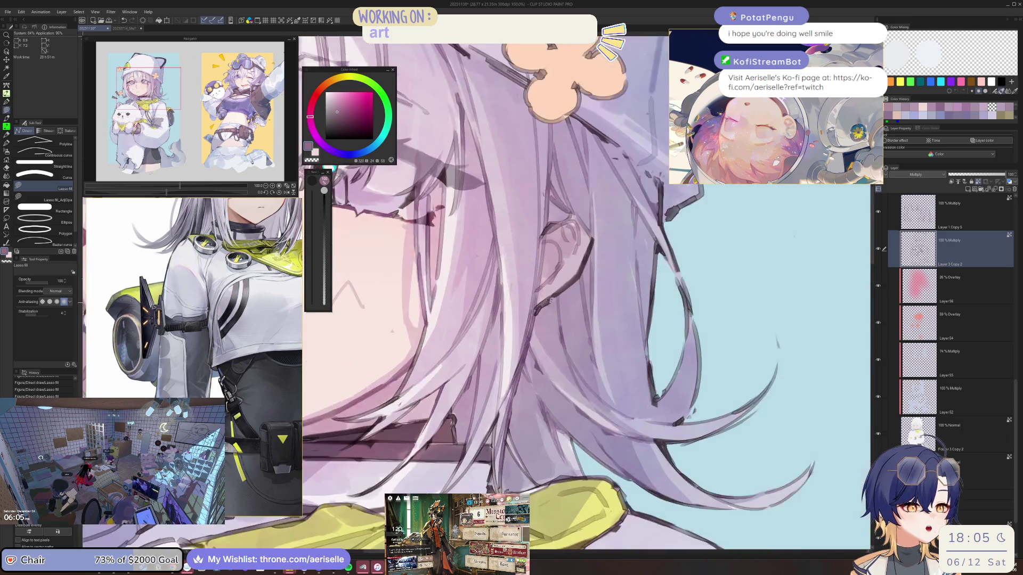
pyautogui.moveTo(606, 255)
pyautogui.mouseDown()
pyautogui.moveTo(577, 266)
pyautogui.moveTo(553, 215)
pyautogui.mouseUp()
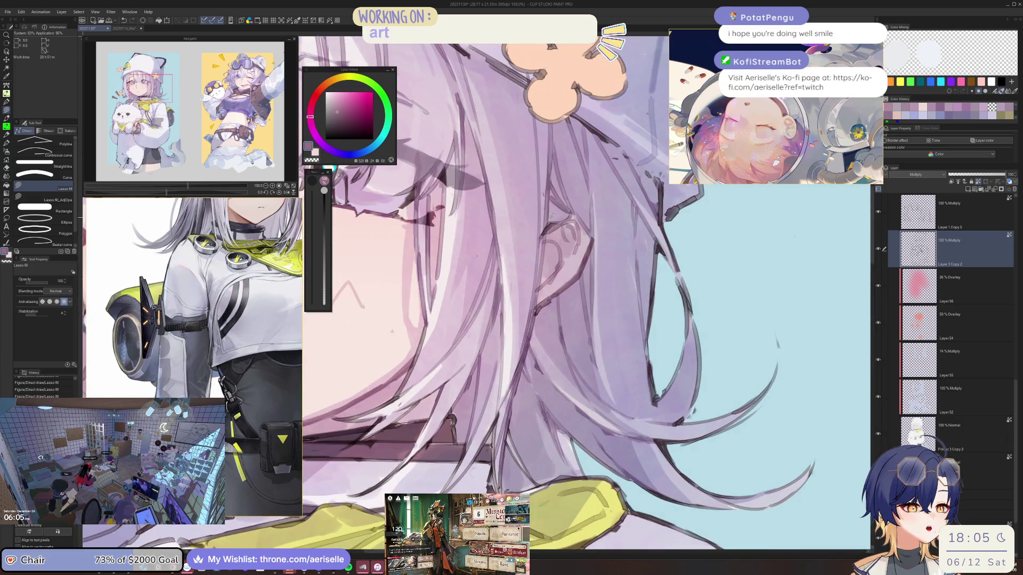
pyautogui.scroll(-3, 554, 228)
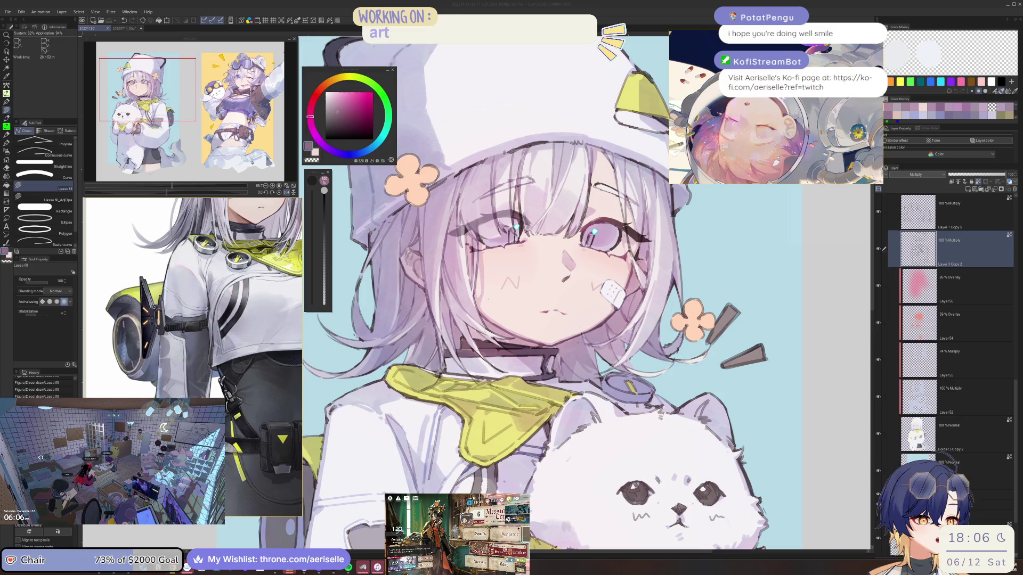
# Choose a greyish purple and lasso-fill a shadow on the cat-ear beanie.
pyautogui.click(925, 254)
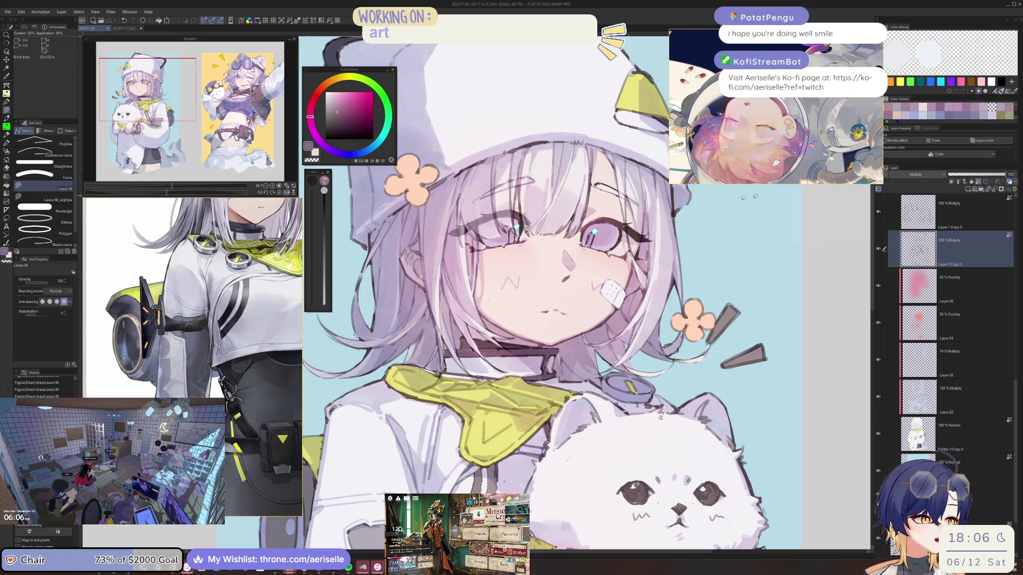
pyautogui.moveTo(538, 342); pyautogui.dragTo(639, 417)
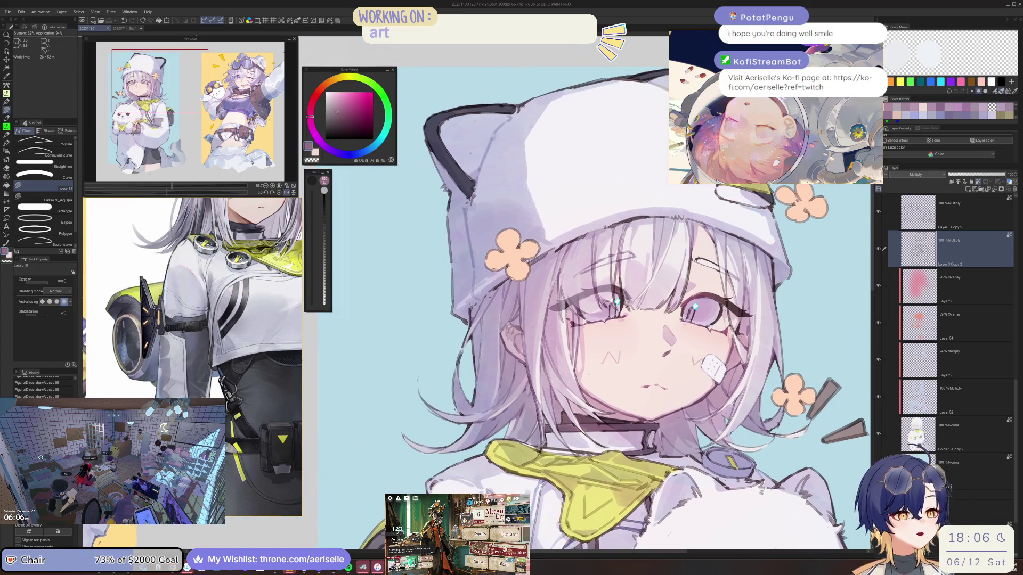
pyautogui.click(355, 154)
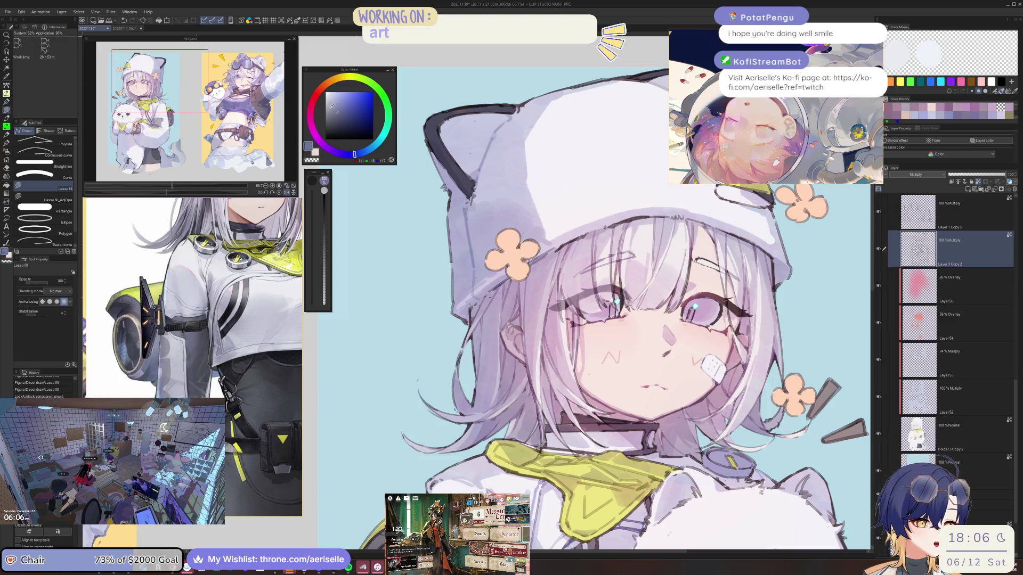
pyautogui.keyDown('alt'); pyautogui.click(544, 239); pyautogui.keyUp('alt')
pyautogui.moveTo(535, 245)
pyautogui.mouseDown()
pyautogui.moveTo(575, 260)
pyautogui.moveTo(624, 205)
pyautogui.moveTo(554, 235)
pyautogui.moveTo(506, 234)
pyautogui.mouseUp()
# Shift the shading colour to a muted purple and frame the face, dog and scarf.
pyautogui.scroll(-2, 558, 228)
pyautogui.scroll(2, 559, 227)
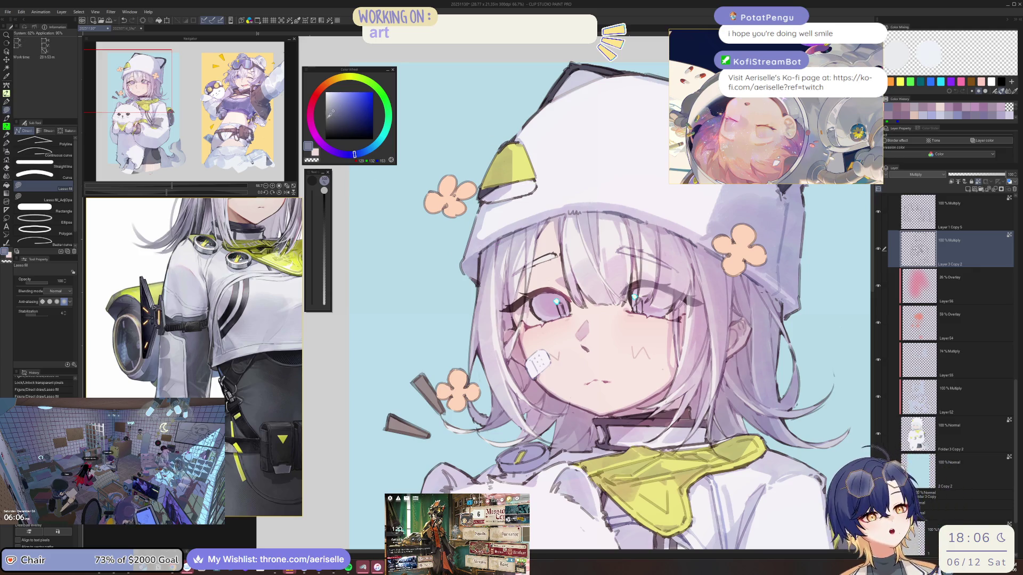
pyautogui.click(339, 153)
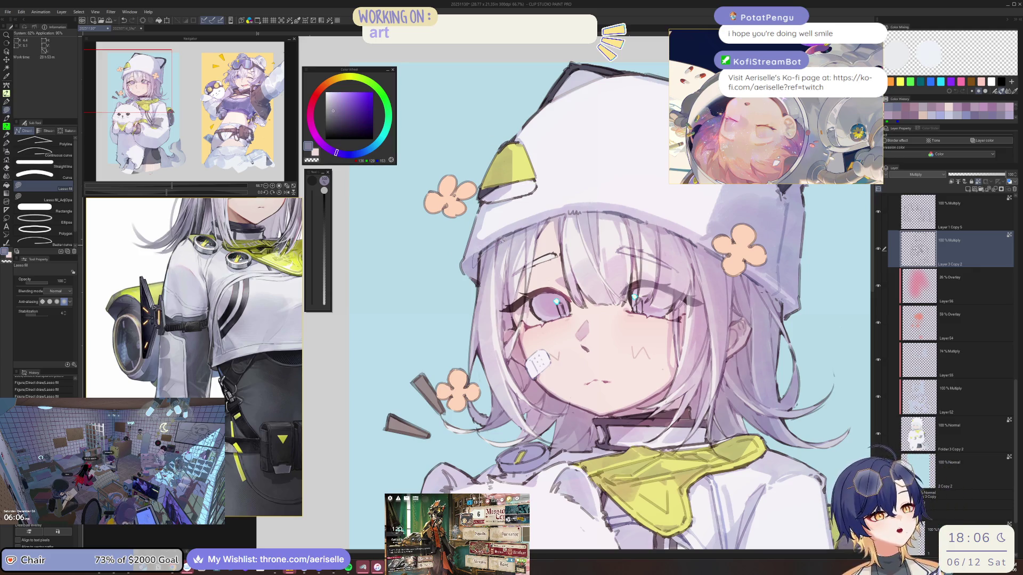
pyautogui.scroll(-2, 558, 298)
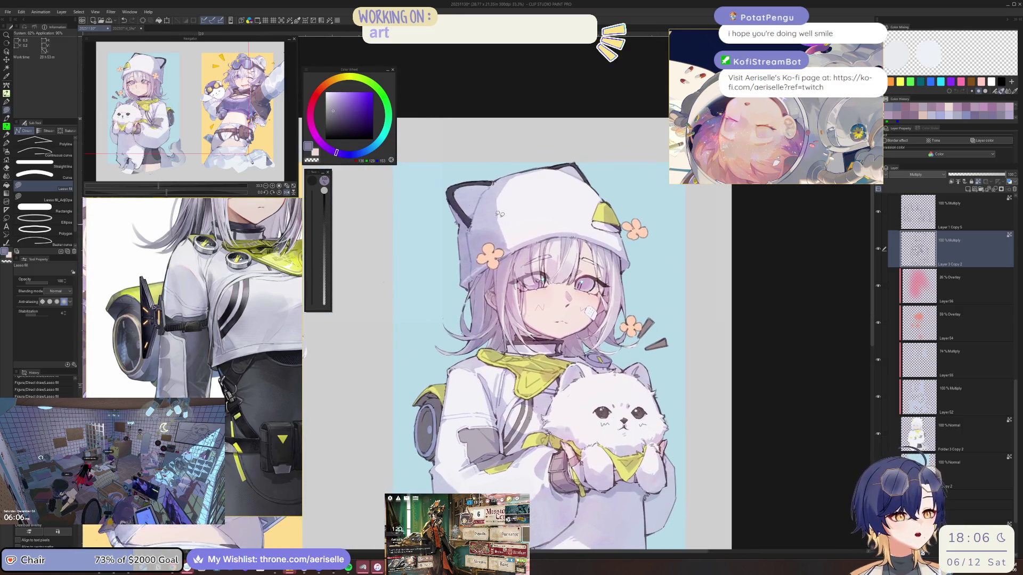
pyautogui.scroll(4, 543, 354)
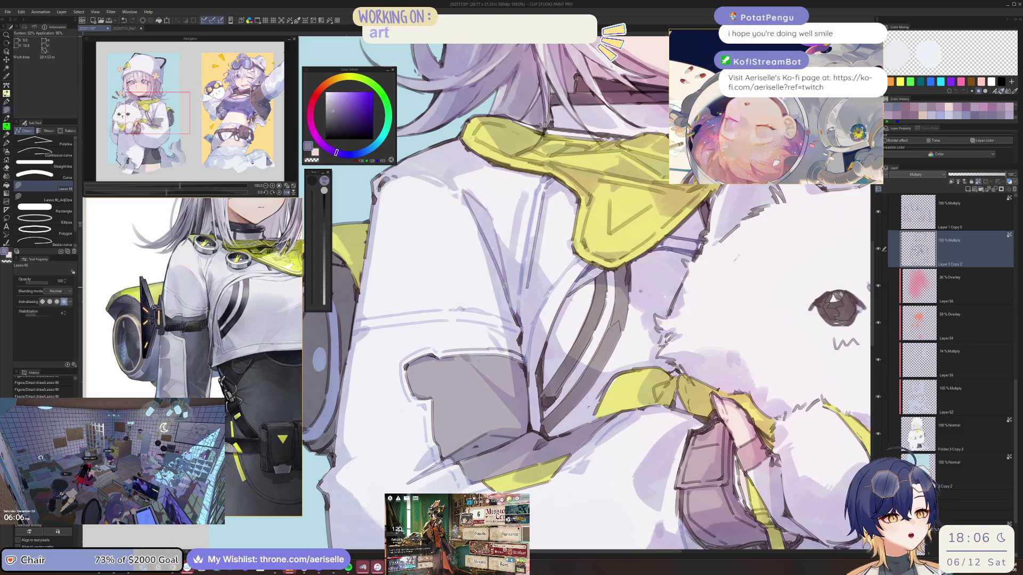
pyautogui.scroll(-2, 517, 259)
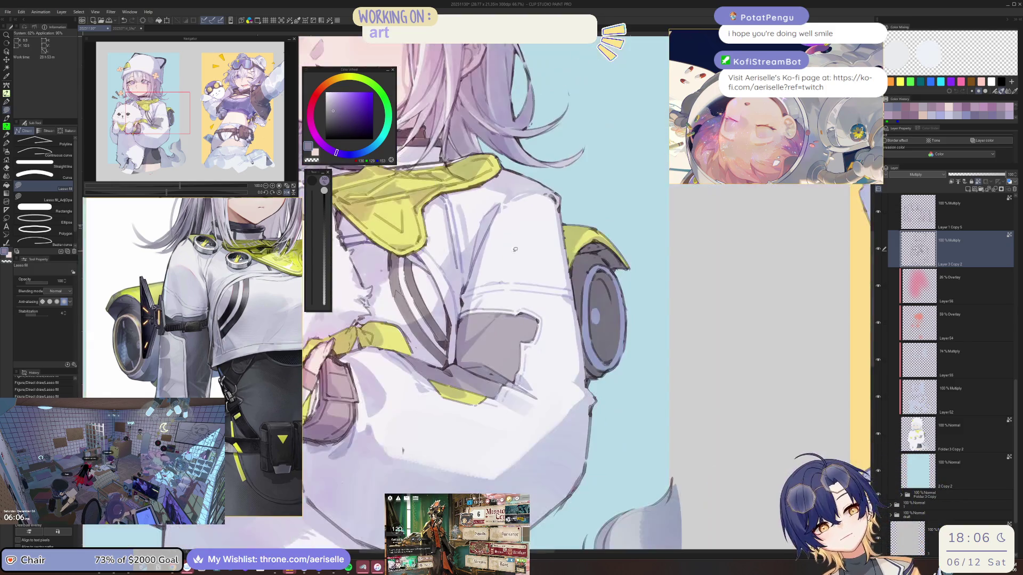
pyautogui.moveTo(569, 281); pyautogui.dragTo(624, 322)
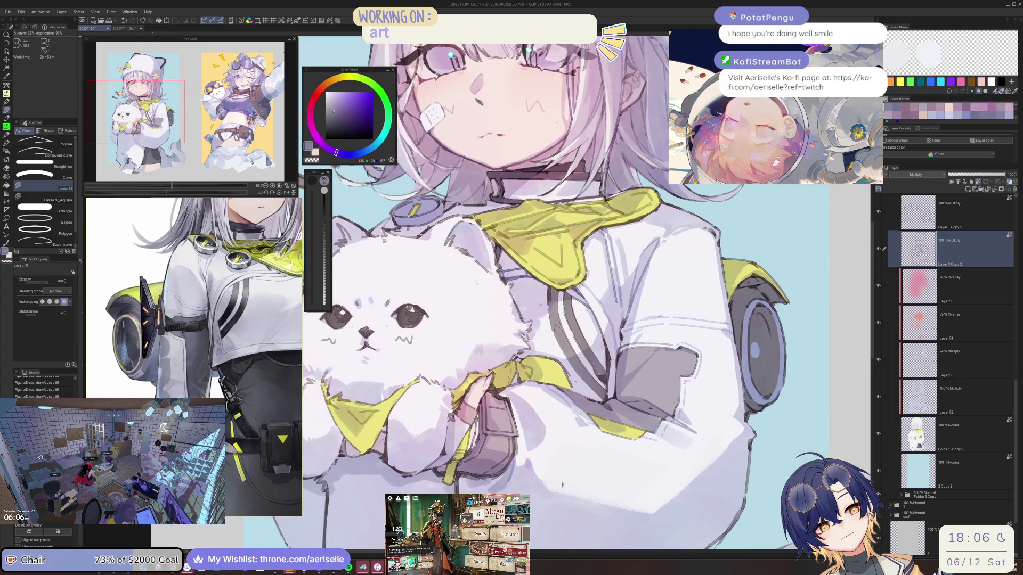
# Eyedrop a light lavender and then a darker lavender from the painting.
pyautogui.press('i')
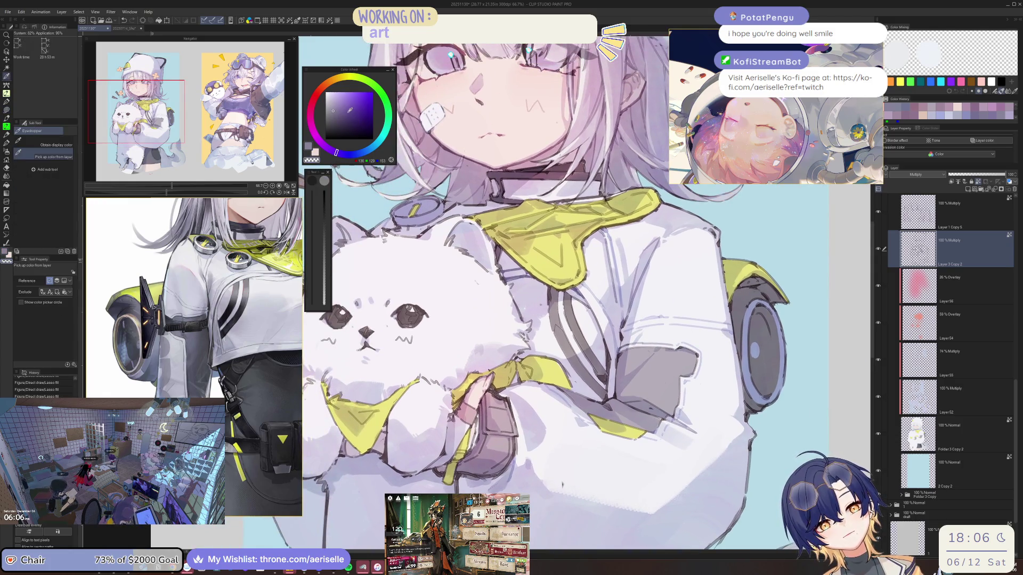
pyautogui.click(531, 223)
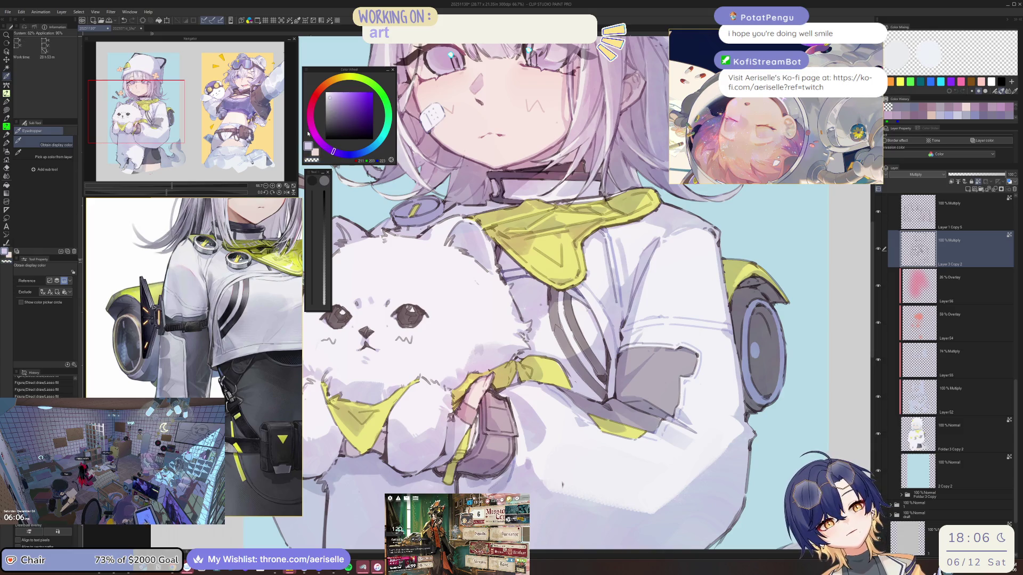
pyautogui.click(508, 263)
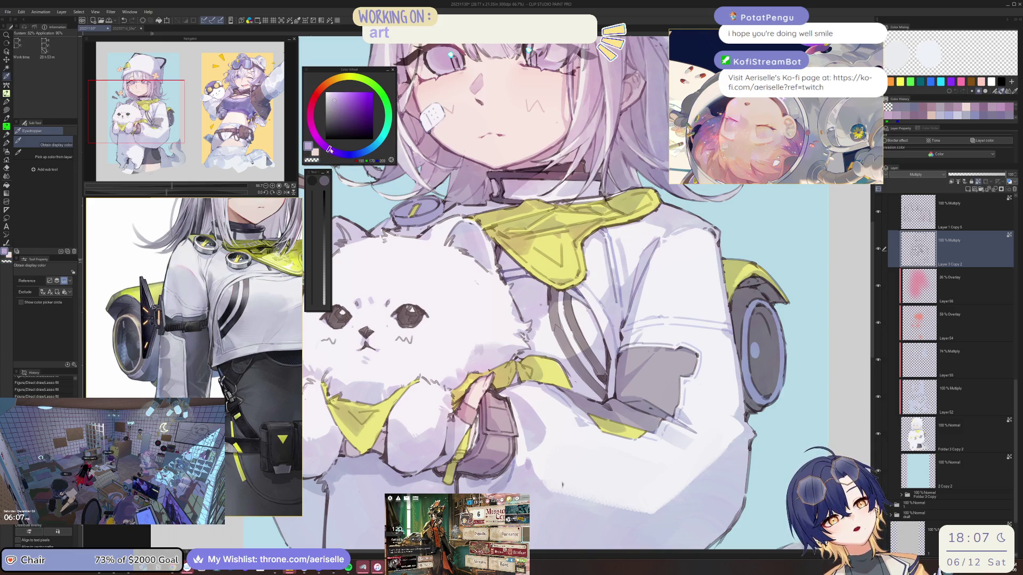
pyautogui.scroll(1, 509, 263)
pyautogui.scroll(1, 509, 263)
pyautogui.press('u')
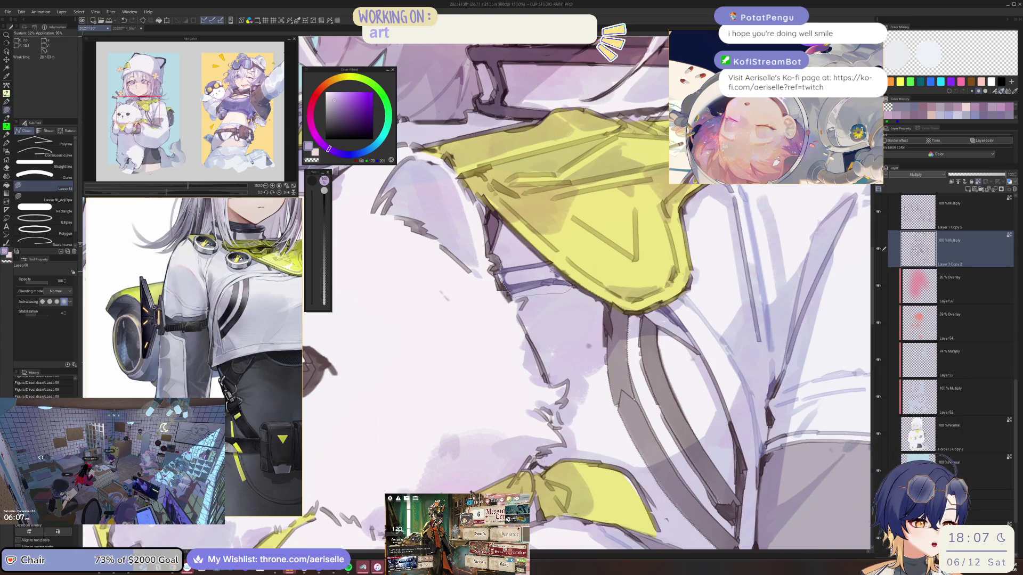
# Mute the lavender to a blue-grey and fill a shadow shape on the jacket.
pyautogui.scroll(-3, 552, 269)
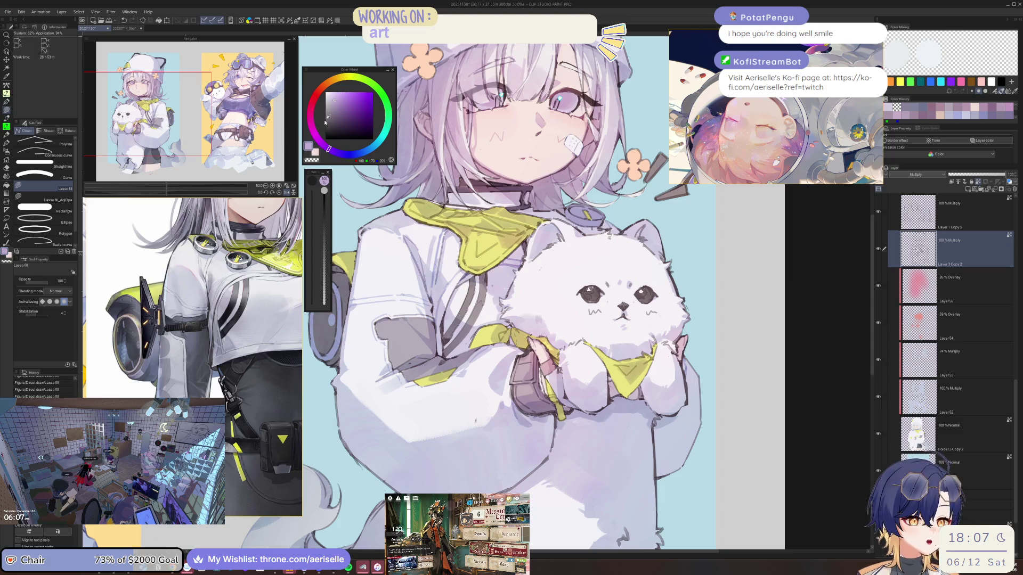
pyautogui.click(332, 103)
pyautogui.click(335, 152)
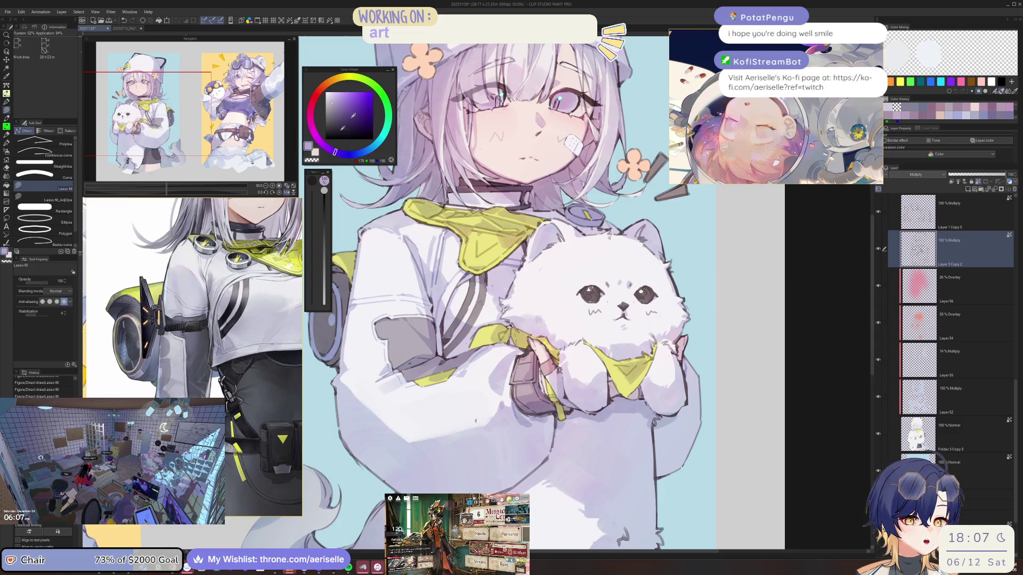
pyautogui.scroll(3, 514, 255)
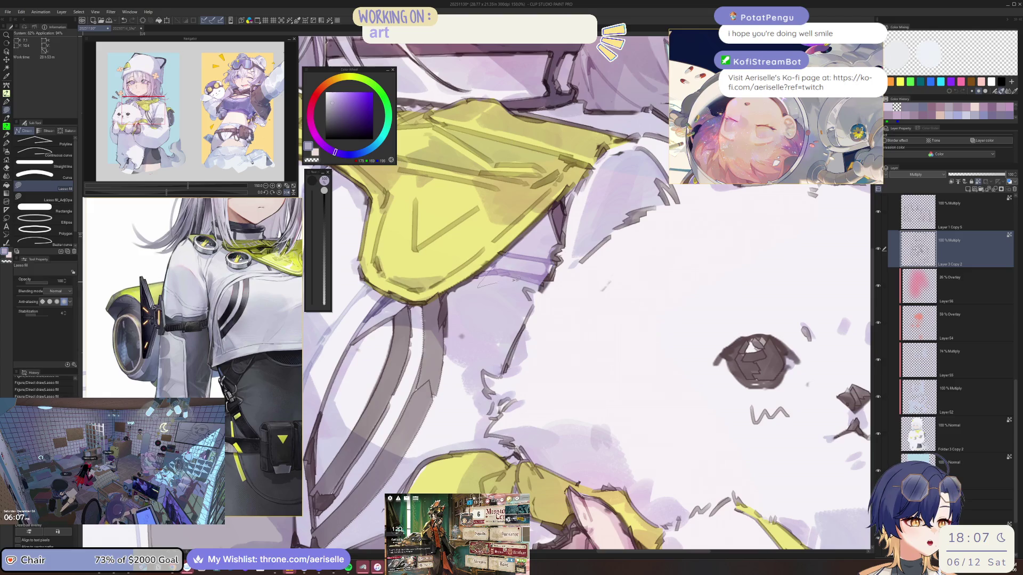
pyautogui.scroll(-5, 544, 283)
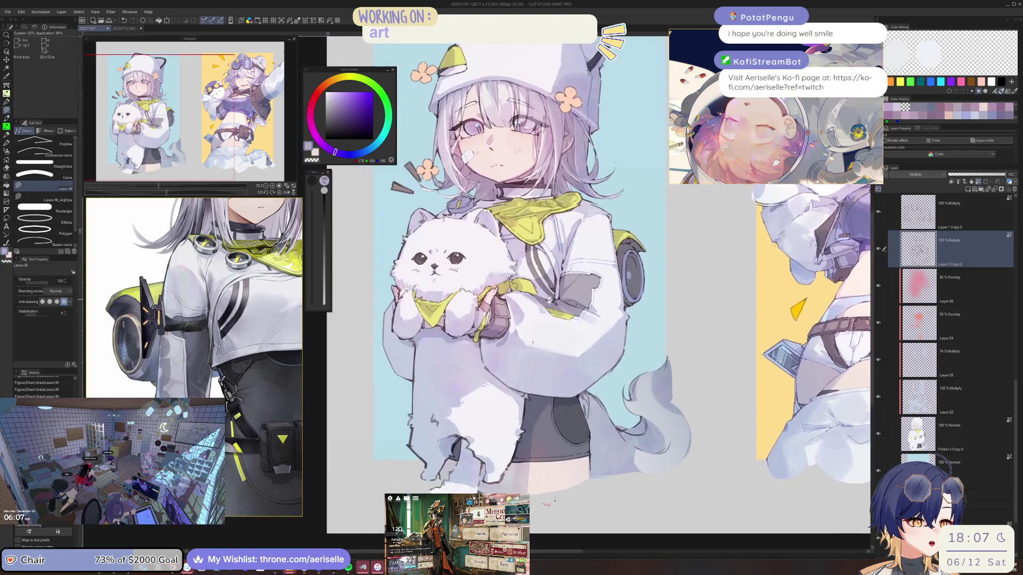
pyautogui.scroll(2, 425, 283)
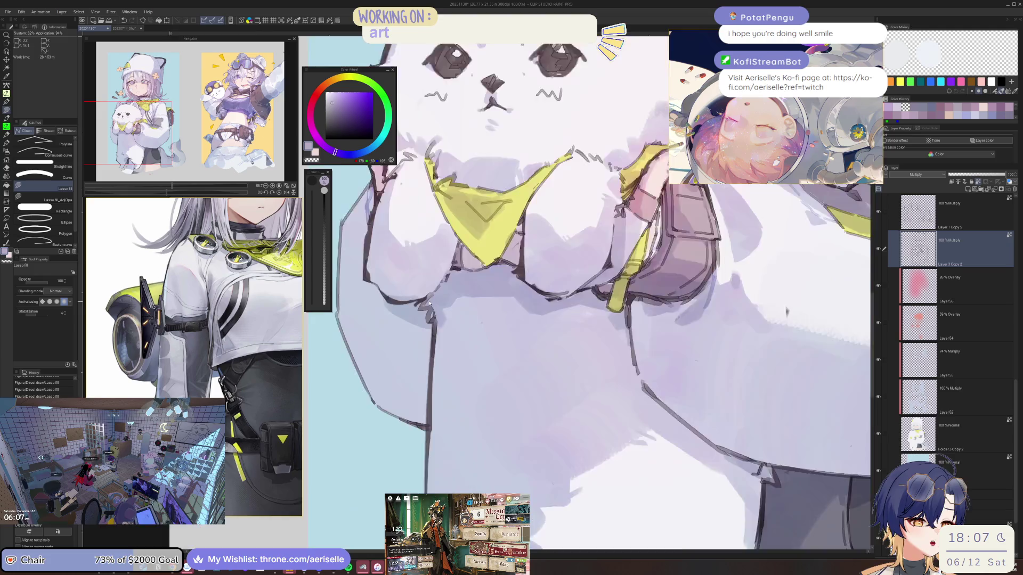
pyautogui.scroll(2, 420, 296)
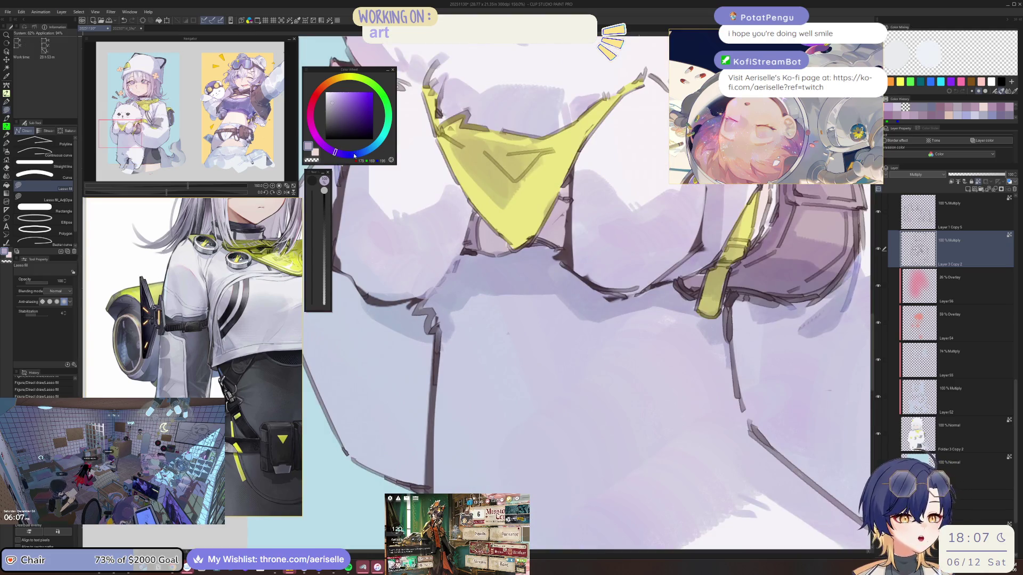
pyautogui.keyDown('alt'); pyautogui.click(463, 256); pyautogui.keyUp('alt')
pyautogui.moveTo(463, 257)
pyautogui.mouseDown()
pyautogui.moveTo(426, 300)
pyautogui.moveTo(544, 292)
pyautogui.mouseUp()
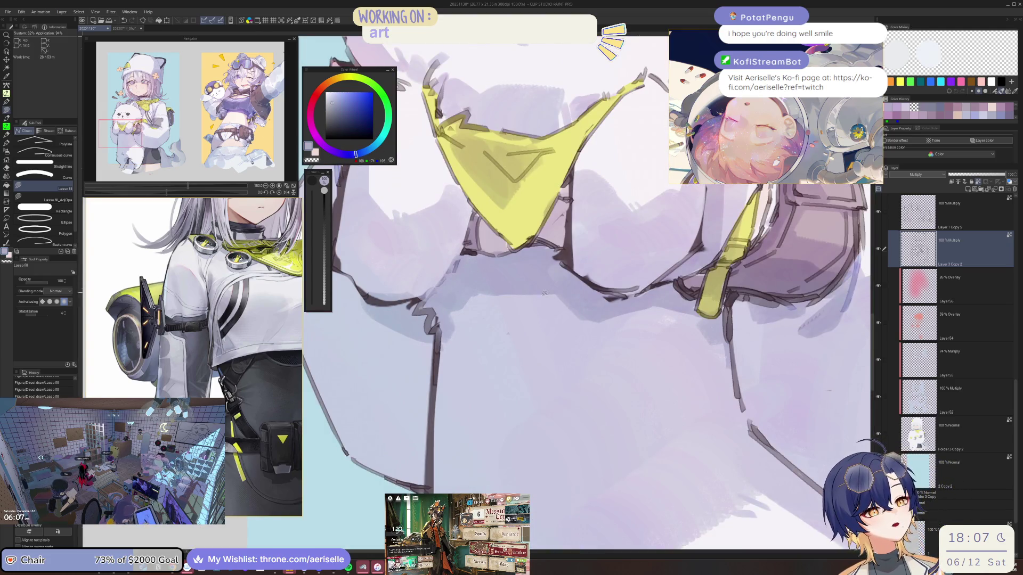
# Tilt the view, reselect Layer 3 Copy 2, and fill another jacket shadow in a tweaked colour.
pyautogui.scroll(-4, 585, 261)
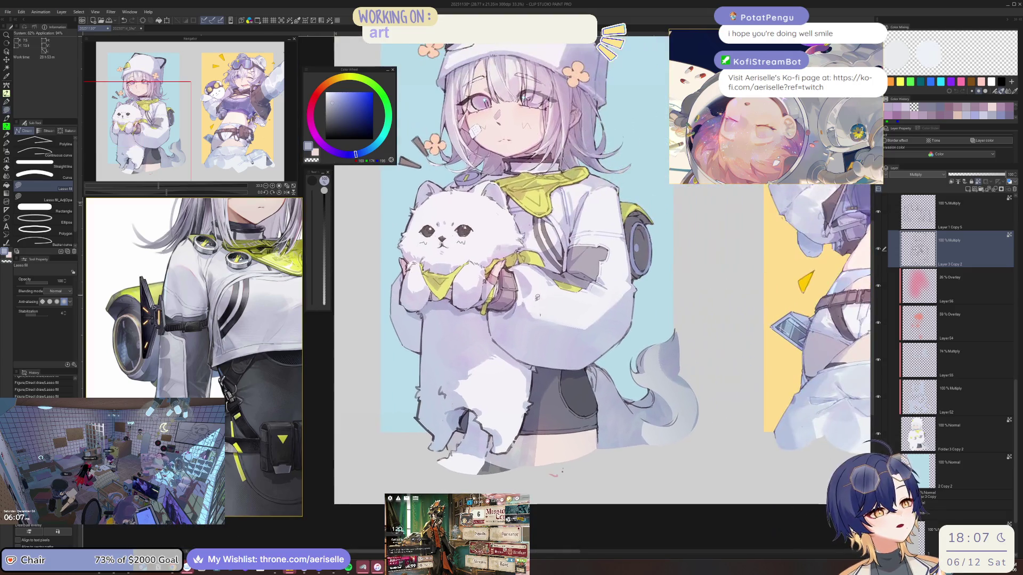
pyautogui.scroll(4, 578, 259)
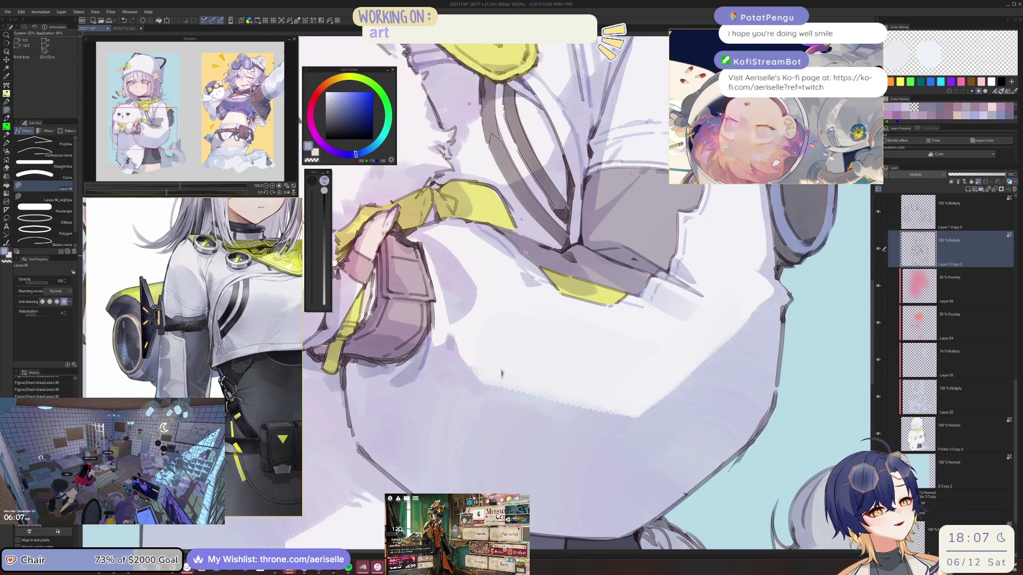
pyautogui.moveTo(501, 373); pyautogui.dragTo(582, 364)
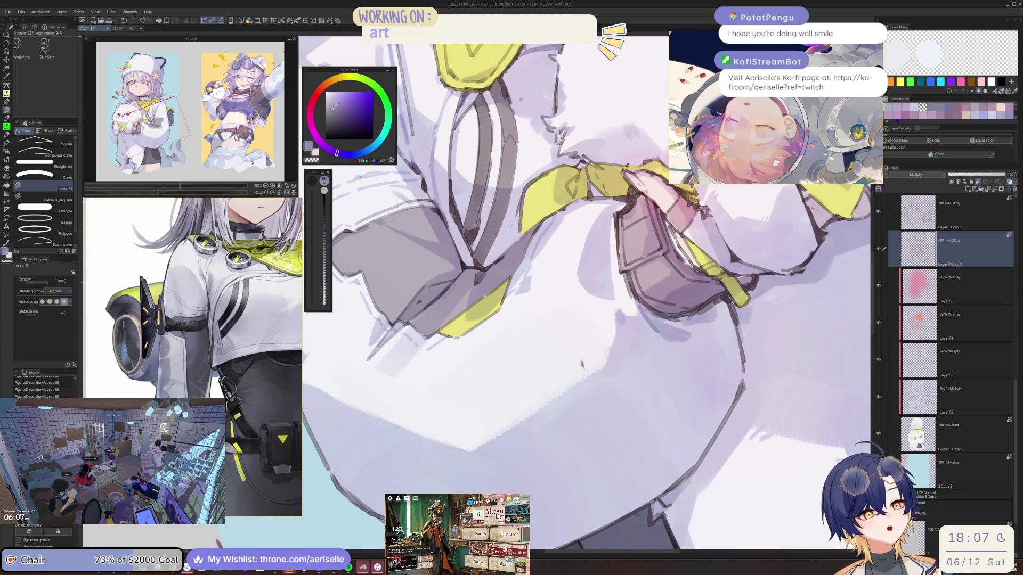
pyautogui.click(335, 108)
pyautogui.scroll(2, 473, 269)
pyautogui.press('o')
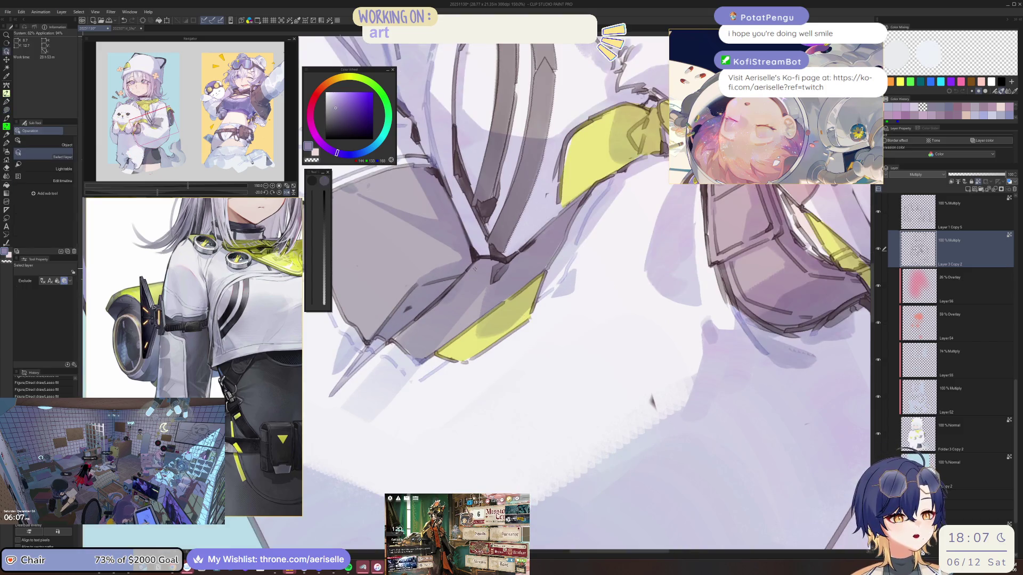
pyautogui.click(469, 272)
pyautogui.click(475, 265)
pyautogui.press('u')
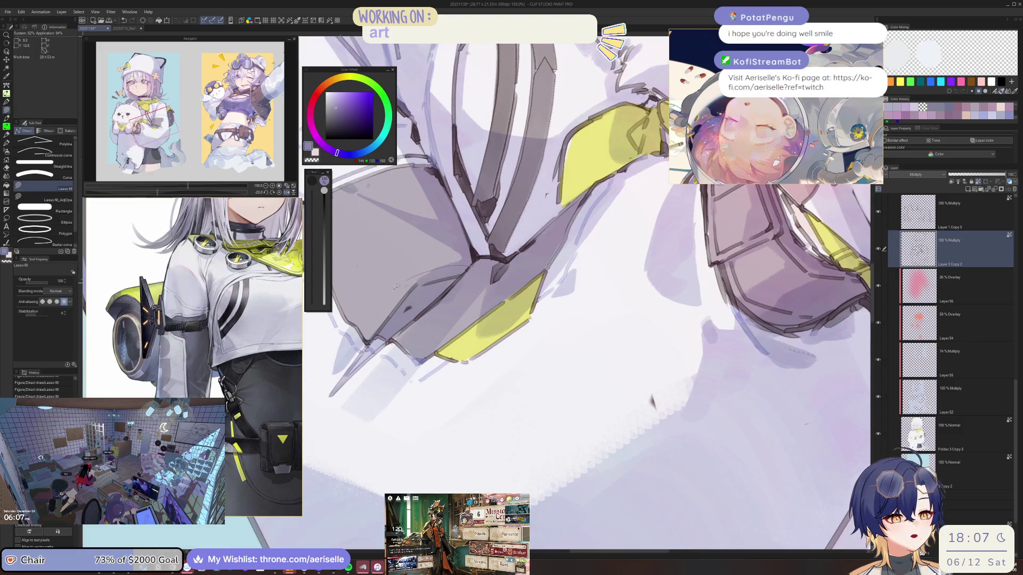
pyautogui.moveTo(483, 277); pyautogui.dragTo(533, 246)
# Fill shading on the arm pouch and trace a shadow along its edge.
pyautogui.scroll(-5, 532, 246)
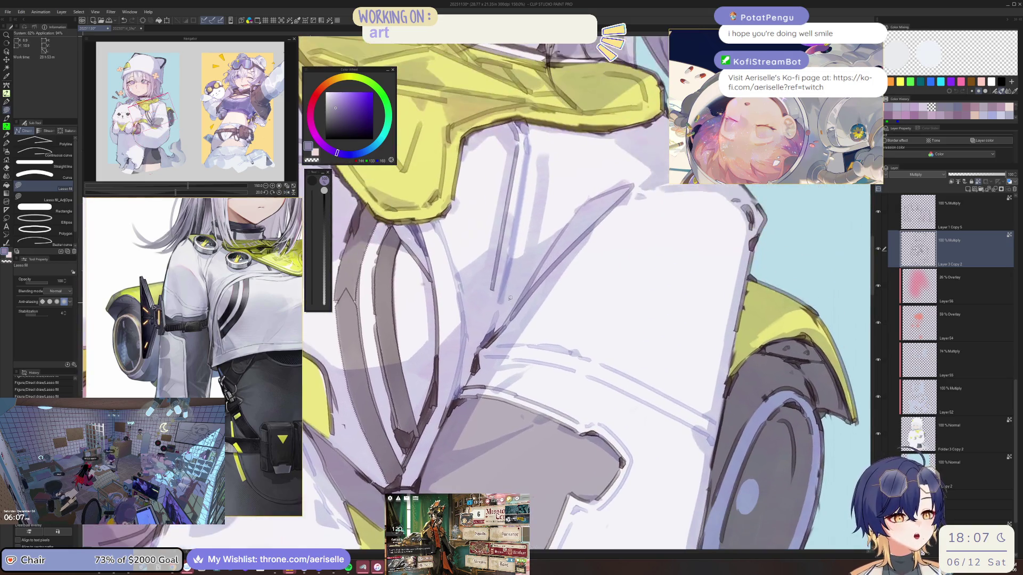
pyautogui.scroll(3, 575, 283)
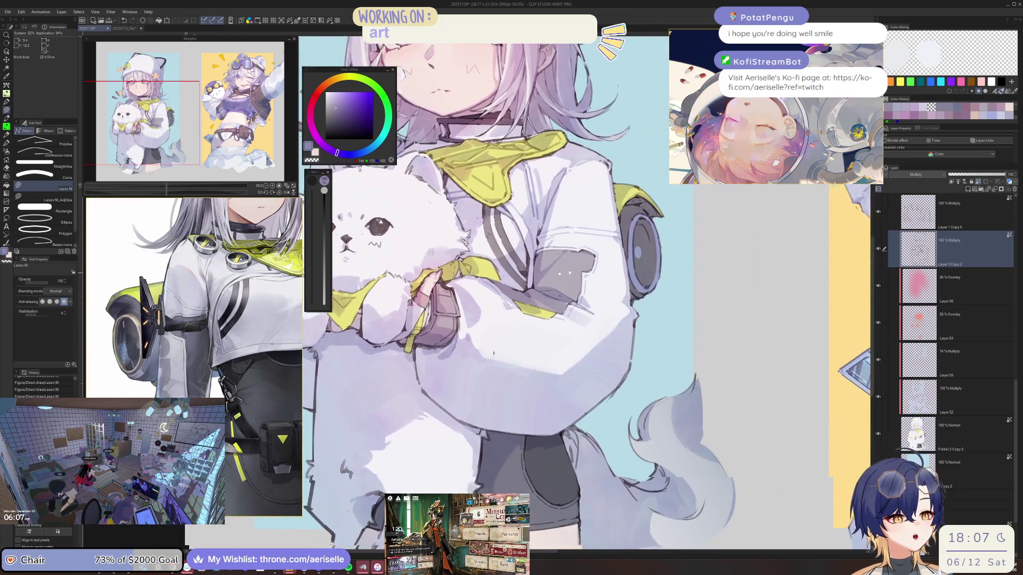
pyautogui.scroll(2, 586, 391)
pyautogui.scroll(1, 587, 390)
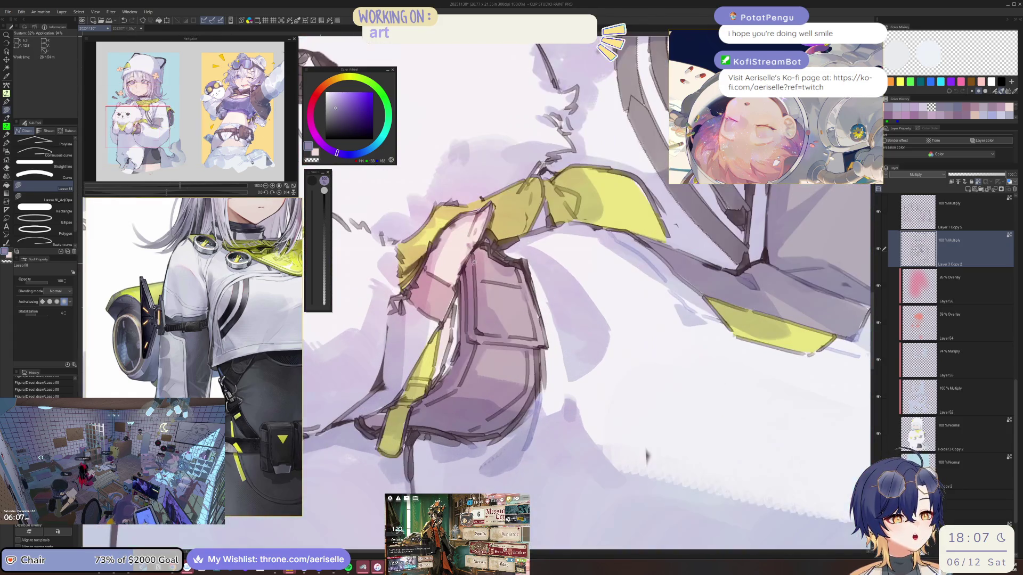
pyautogui.moveTo(483, 274); pyautogui.dragTo(471, 335)
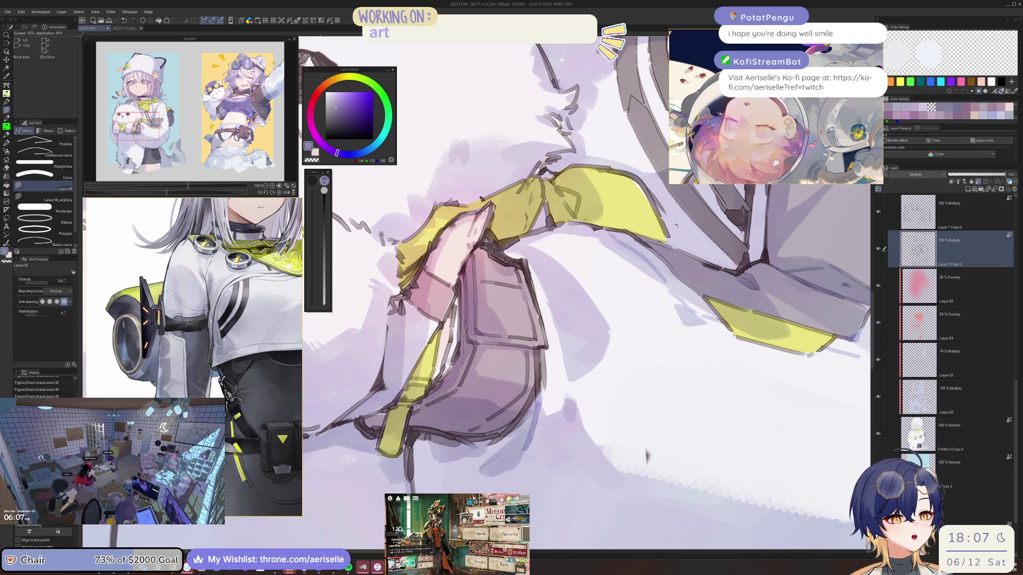
pyautogui.moveTo(478, 427)
pyautogui.mouseDown()
pyautogui.moveTo(523, 396)
pyautogui.moveTo(531, 358)
pyautogui.moveTo(535, 309)
pyautogui.moveTo(506, 265)
pyautogui.mouseUp()
pyautogui.hotkey('ctrl', '0')
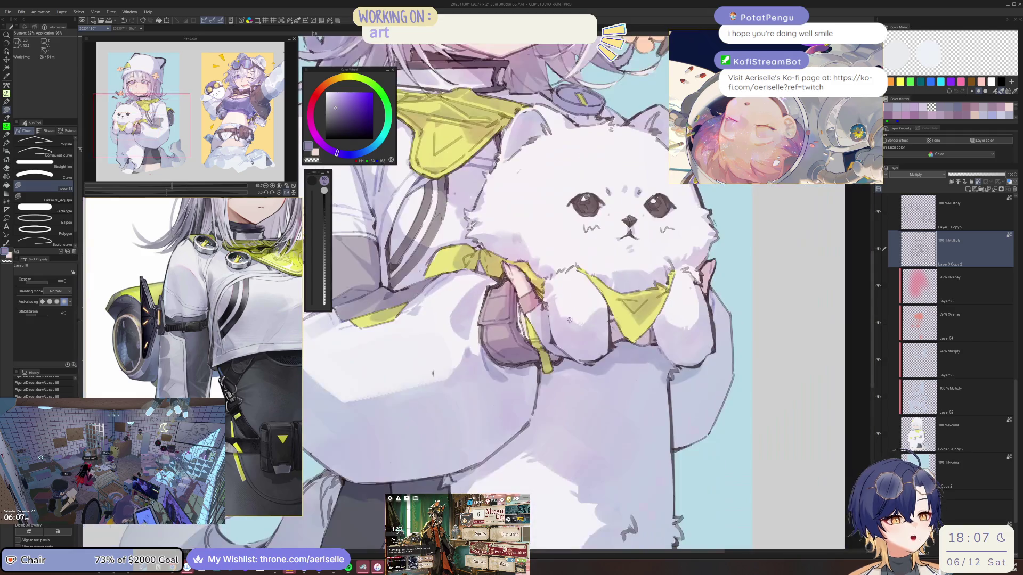
# Switch to a muted pink and add shadow shapes along the pouch's bottom and top.
pyautogui.moveTo(323, 93); pyautogui.dragTo(312, 112)
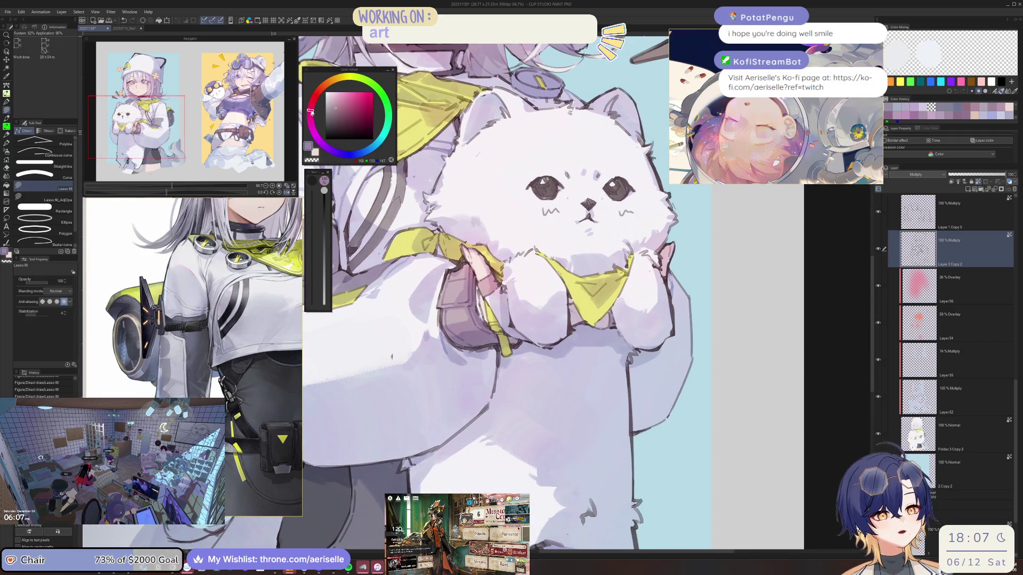
pyautogui.hotkey('ctrl', '0')
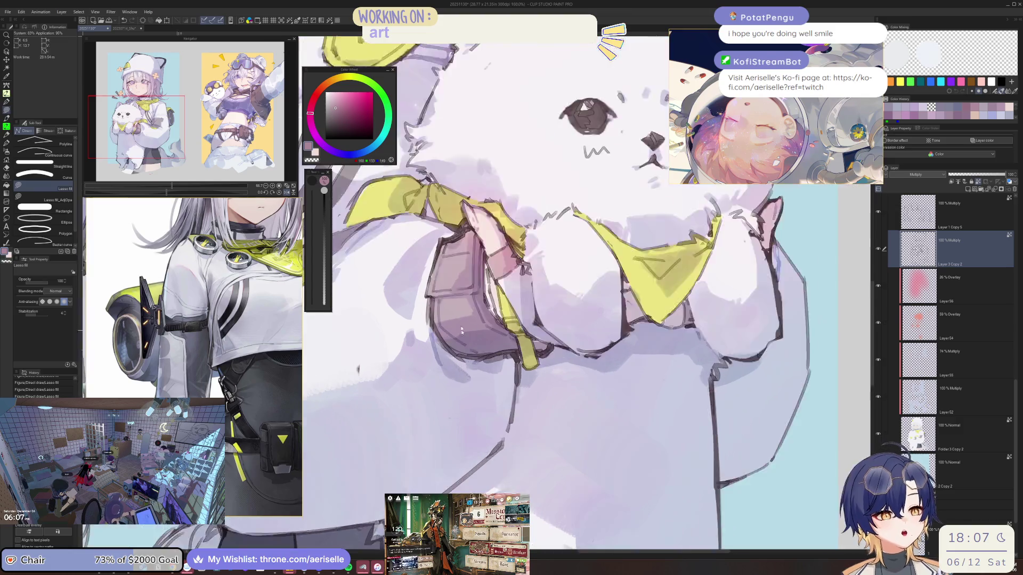
pyautogui.moveTo(430, 237); pyautogui.dragTo(422, 266)
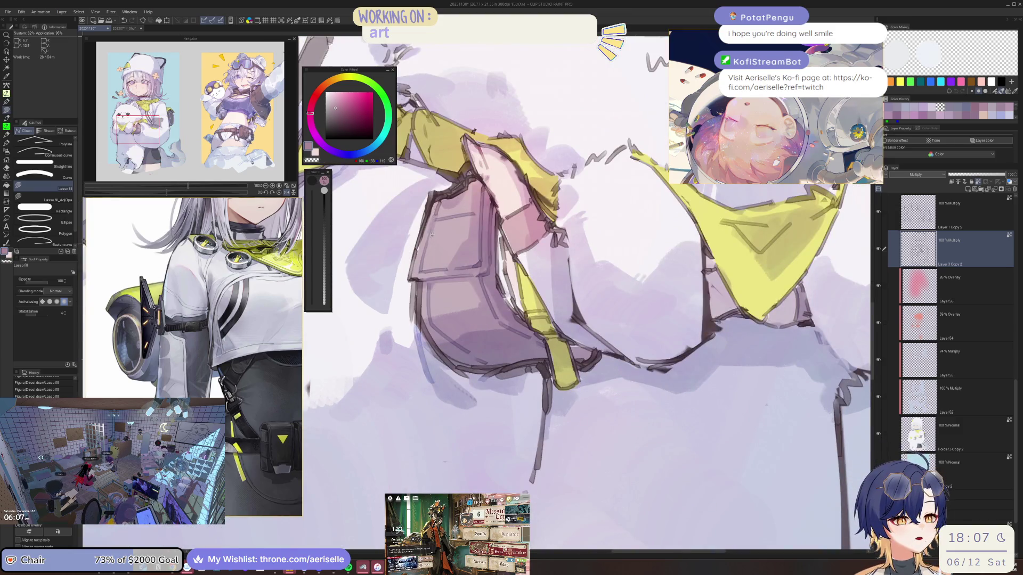
pyautogui.moveTo(428, 304)
pyautogui.mouseDown()
pyautogui.moveTo(434, 328)
pyautogui.moveTo(469, 360)
pyautogui.moveTo(529, 351)
pyautogui.mouseUp()
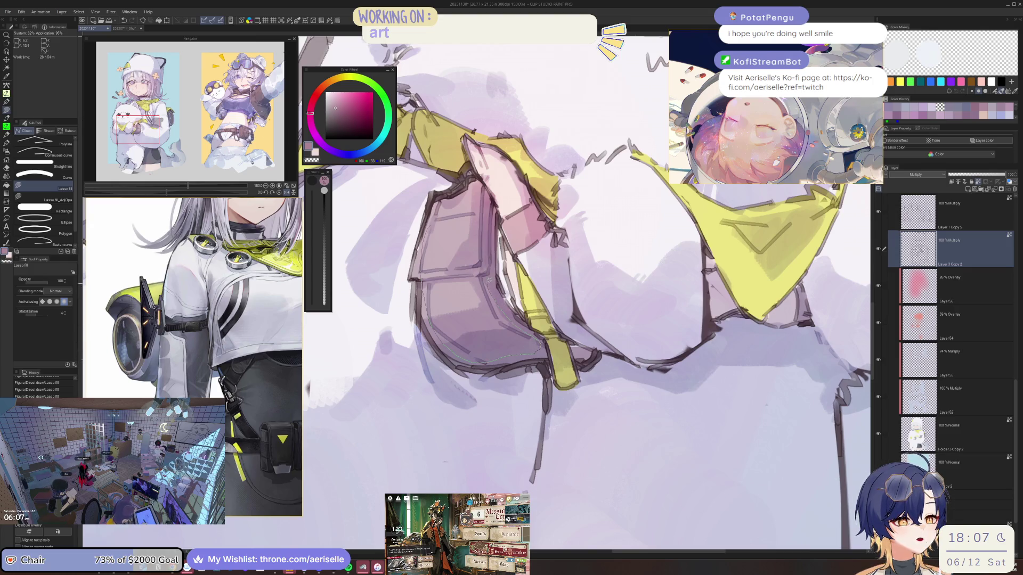
pyautogui.moveTo(493, 203)
pyautogui.mouseDown()
pyautogui.moveTo(484, 189)
pyautogui.moveTo(459, 197)
pyautogui.moveTo(437, 221)
pyautogui.mouseUp()
pyautogui.scroll(-5, 608, 372)
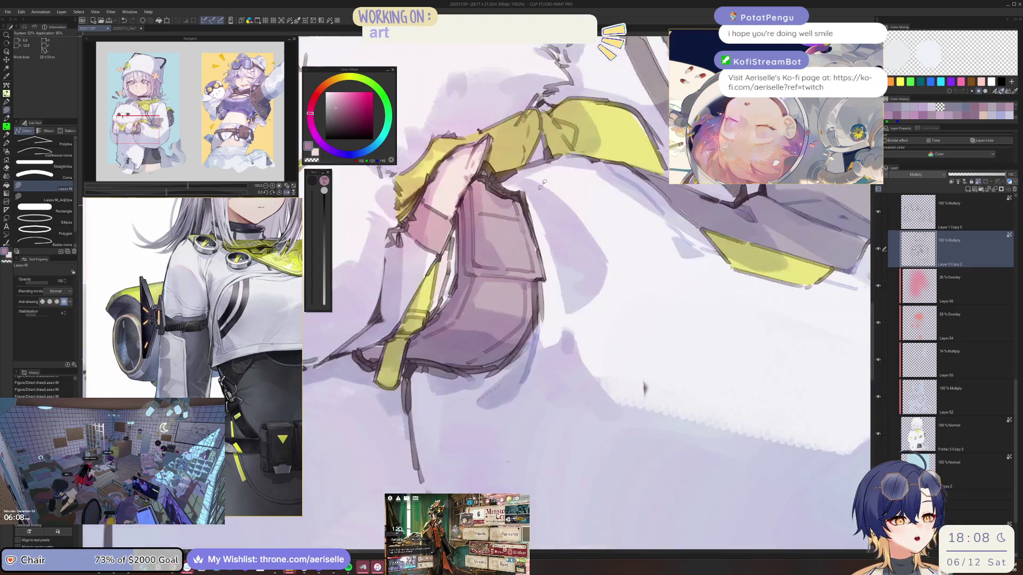